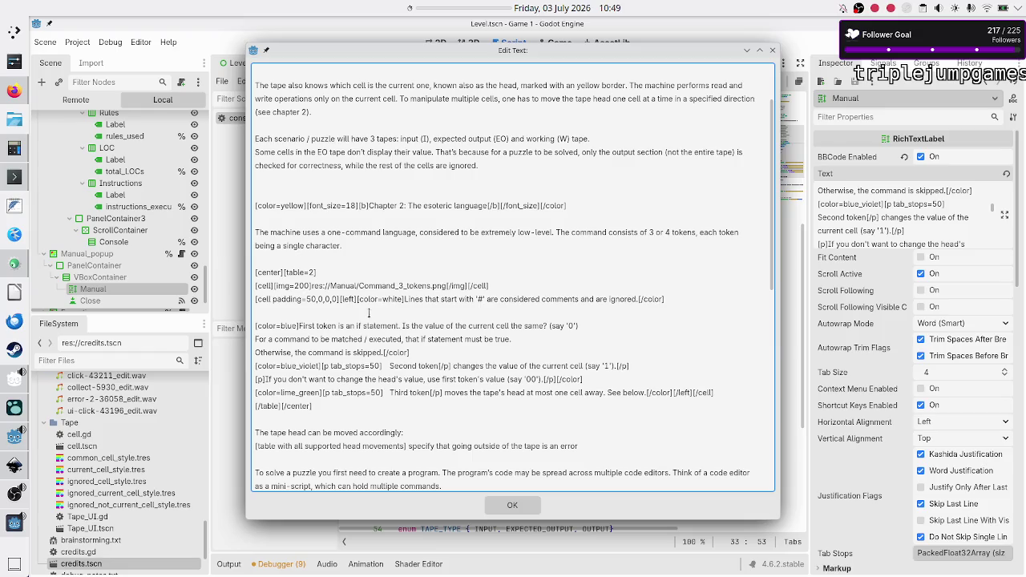
# Step: Delete the empty line after the cell padding row and the [/p] after Second token
pyautogui.click(417, 310)
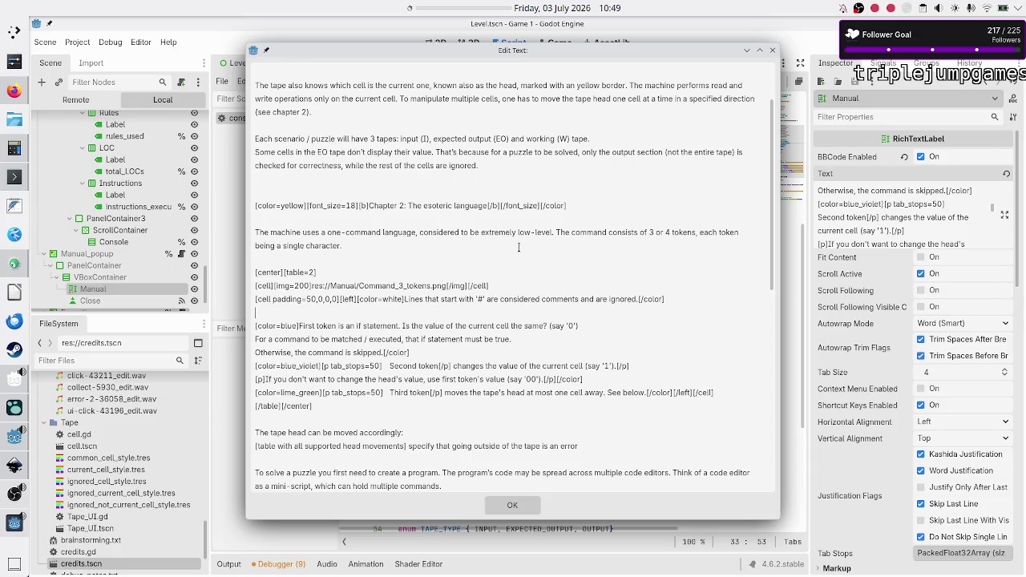
pyautogui.press('BackSpace')
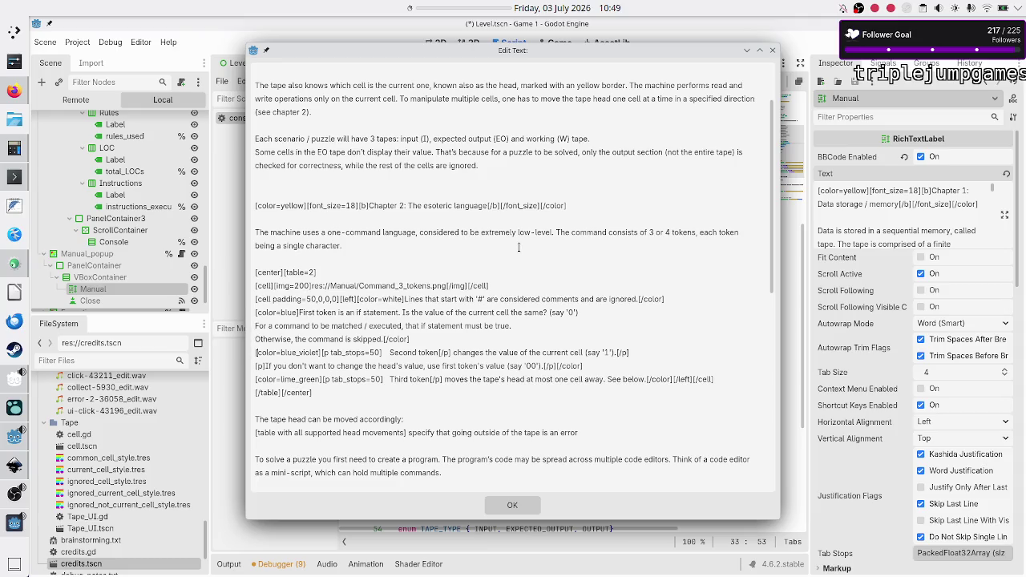
pyautogui.press('Right')
pyautogui.press('Right')
pyautogui.press('Right')
pyautogui.press('BackSpace')
pyautogui.press('BackSpace')
pyautogui.press('BackSpace')
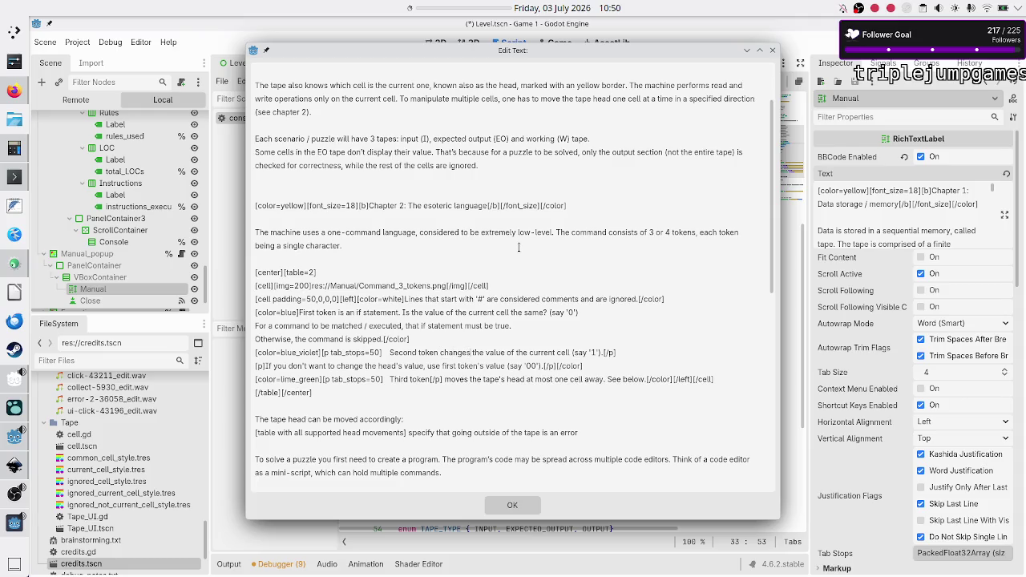
# Step: Copy tab_stops=50 into the head-value sentence's paragraph tag and indent it with a tab
pyautogui.press('Right')
pyautogui.press('Right')
pyautogui.press('Right')
pyautogui.press('Right')
pyautogui.hotkey('shift', 'Right')
pyautogui.hotkey('shift', 'Right')
pyautogui.hotkey('shift', 'Right')
pyautogui.hotkey('ctrl', 'c')
pyautogui.press('Down')
pyautogui.hotkey('ctrl', 'v')
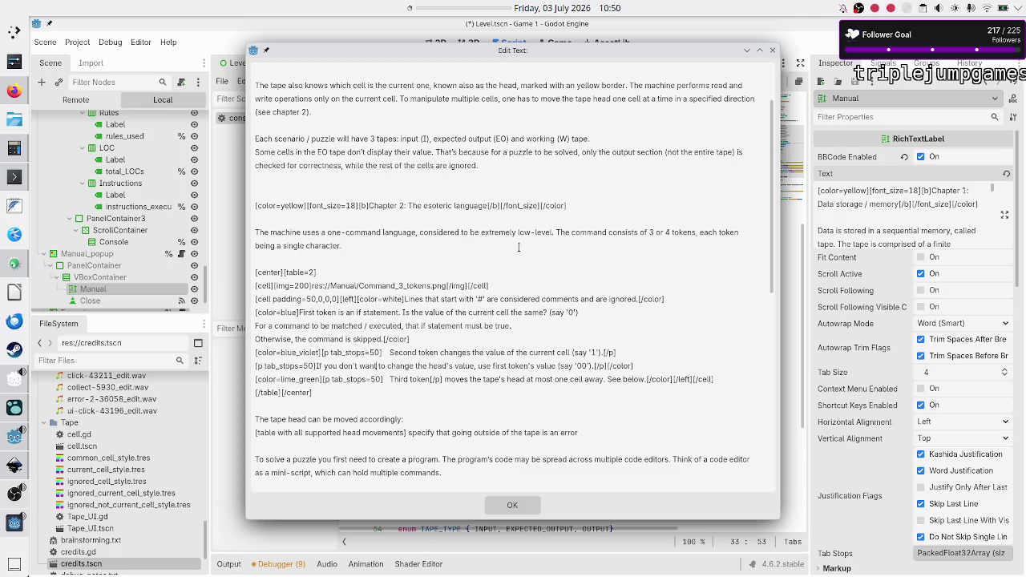
pyautogui.press('Tab')
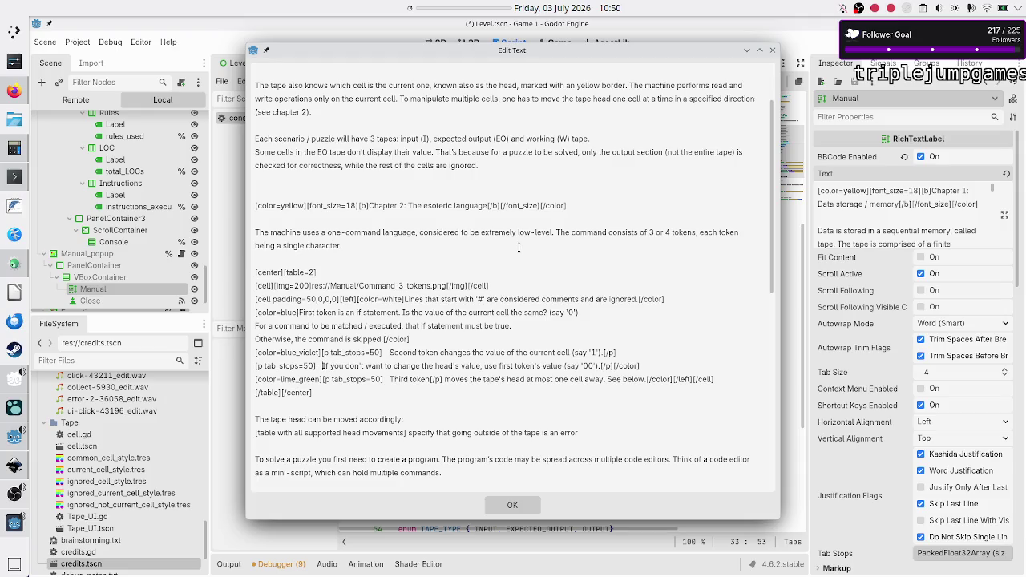
pyautogui.click(507, 504)
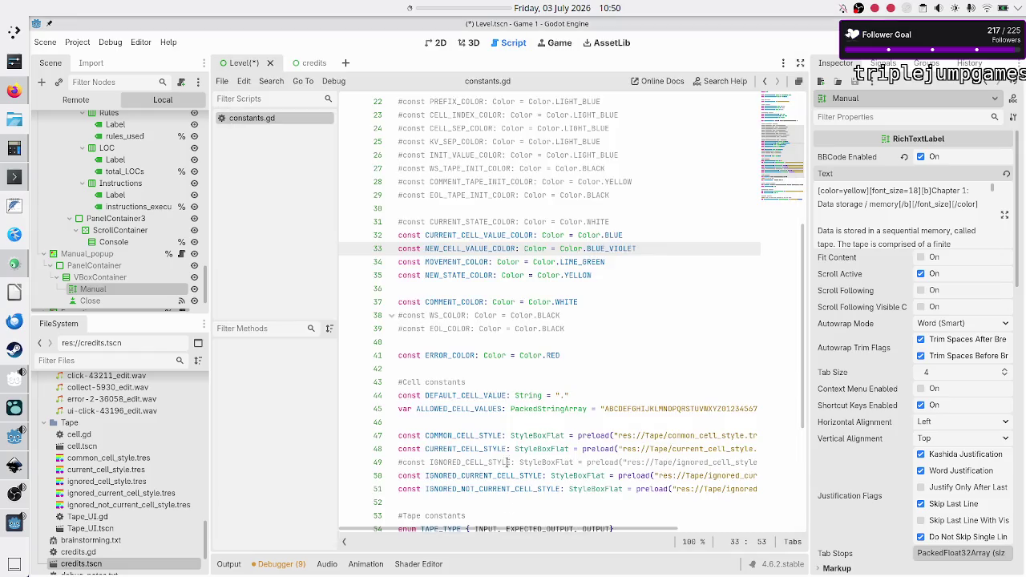
# Step: Save with Ctrl+S, check Chapter 2 in the Game 1 (DEBUG) window, then reopen the Manual text
pyautogui.click(513, 383)
pyautogui.hotkey('ctrl', 's')
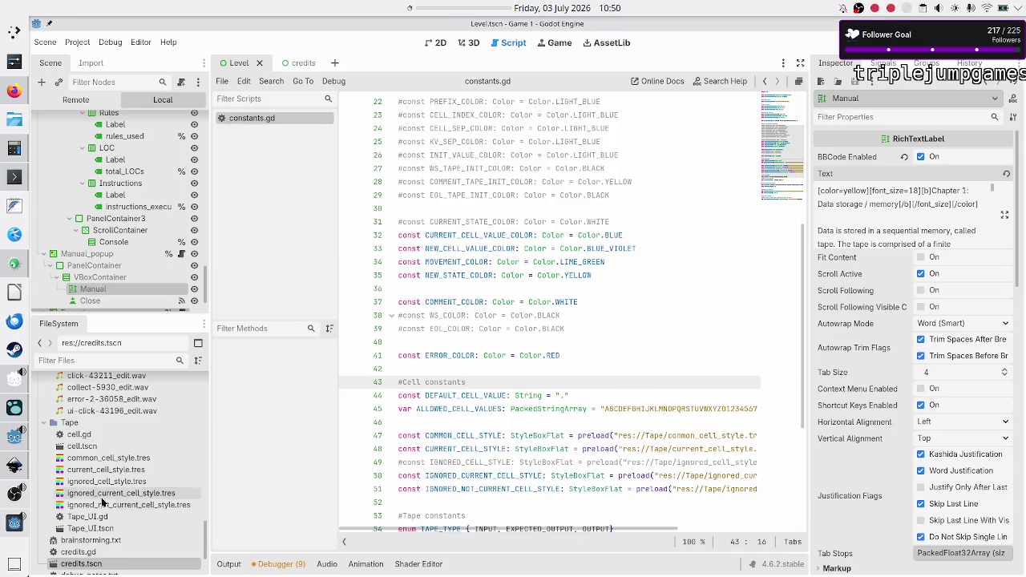
pyautogui.click(14, 526)
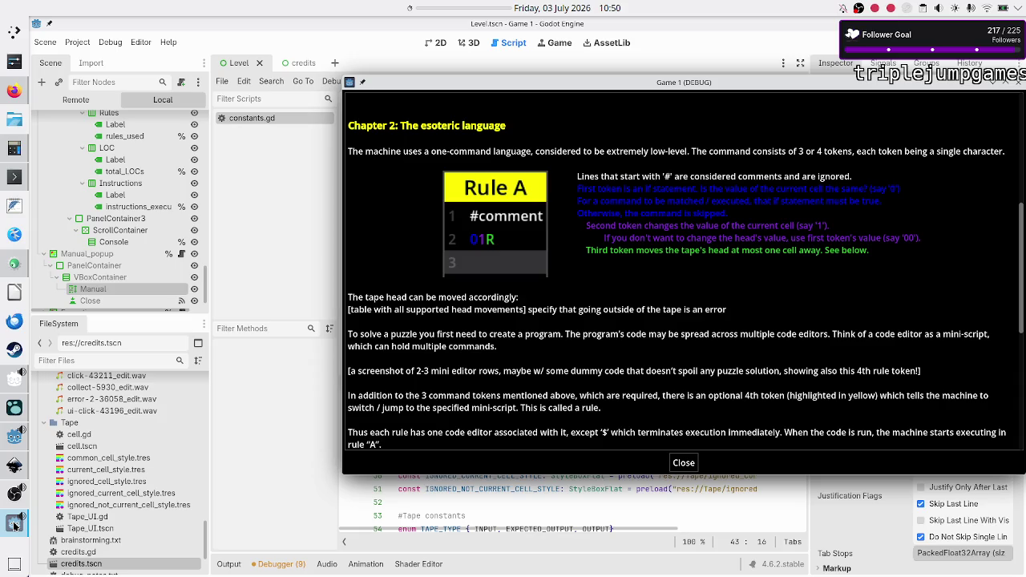
pyautogui.click(14, 526)
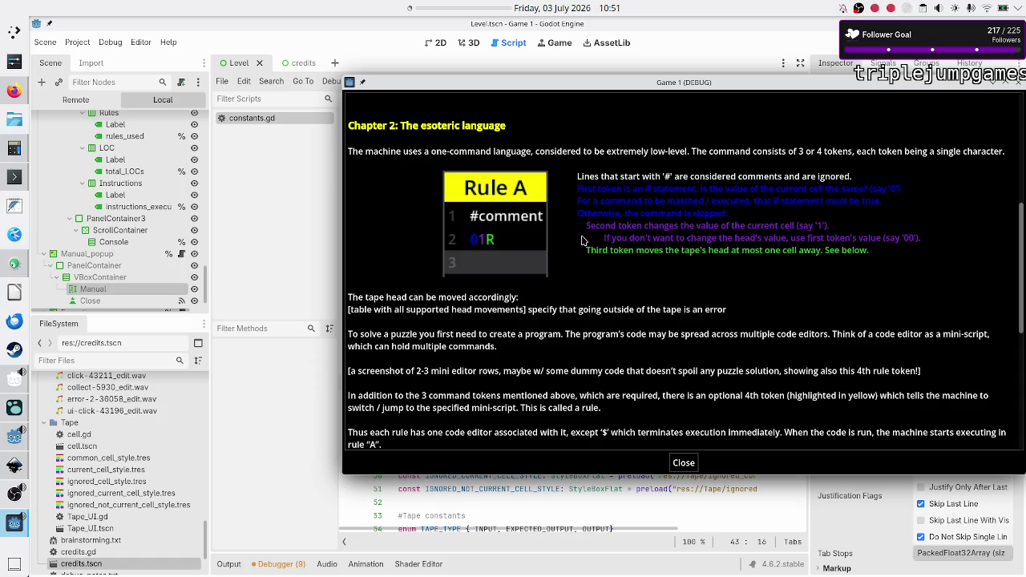
pyautogui.press('F8')
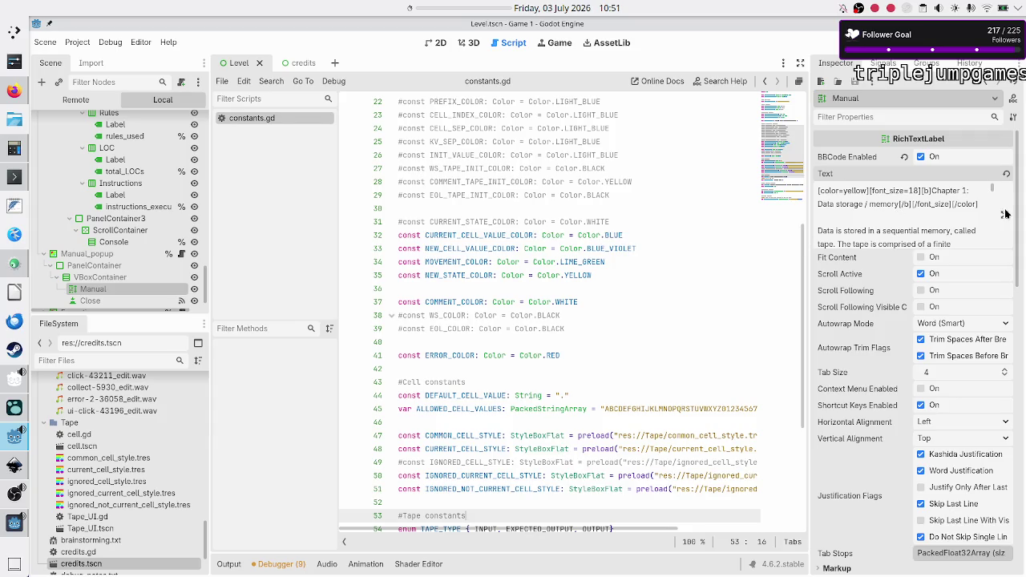
pyautogui.click(1005, 214)
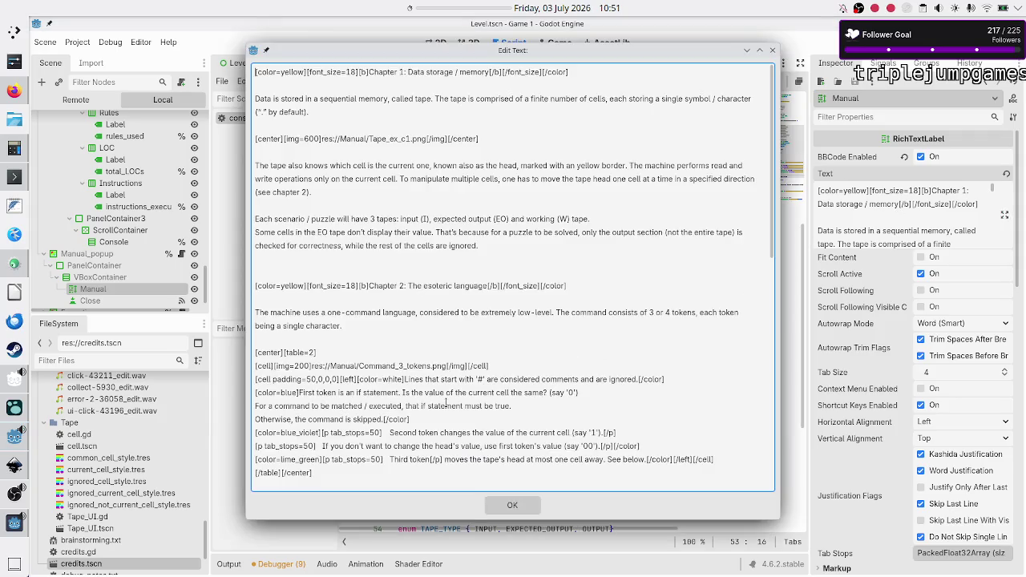
# Step: Remove the [/p] after Second token and the tab-stop tag from the head-value line
pyautogui.scroll(-2, 329, 406)
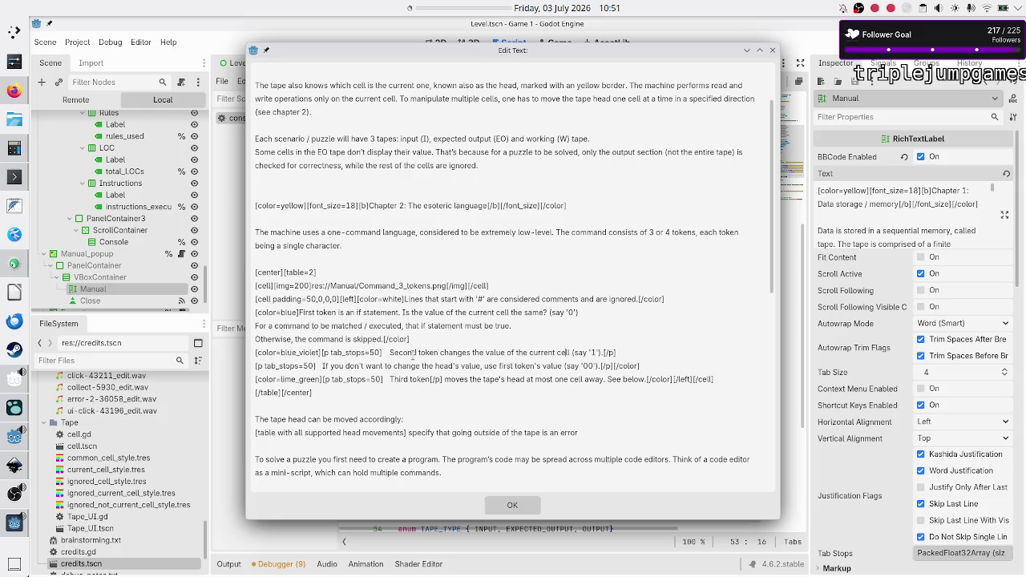
pyautogui.press('BackSpace')
pyautogui.press('BackSpace')
pyautogui.press('BackSpace')
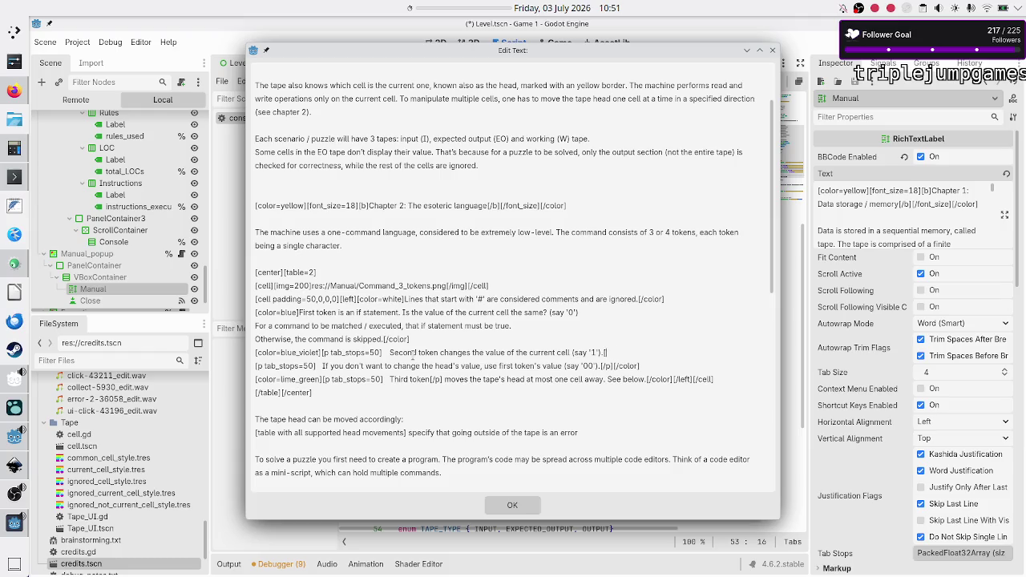
pyautogui.press('Right')
pyautogui.hotkey('shift', 'Right')
pyautogui.hotkey('shift', 'Right')
pyautogui.hotkey('shift', 'Right')
pyautogui.hotkey('shift', 'Right')
pyautogui.hotkey('shift', 'Right')
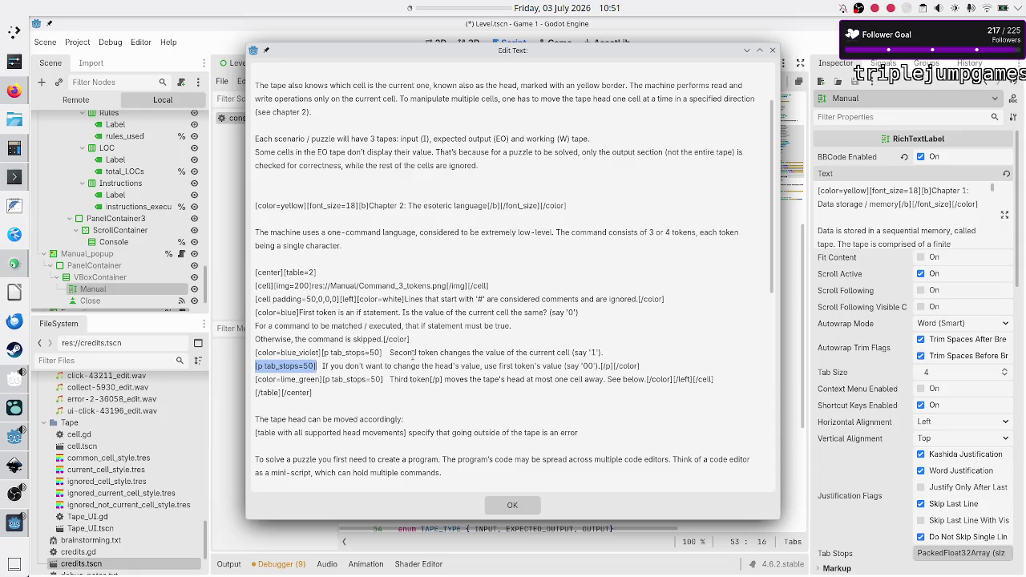
pyautogui.press('BackSpace')
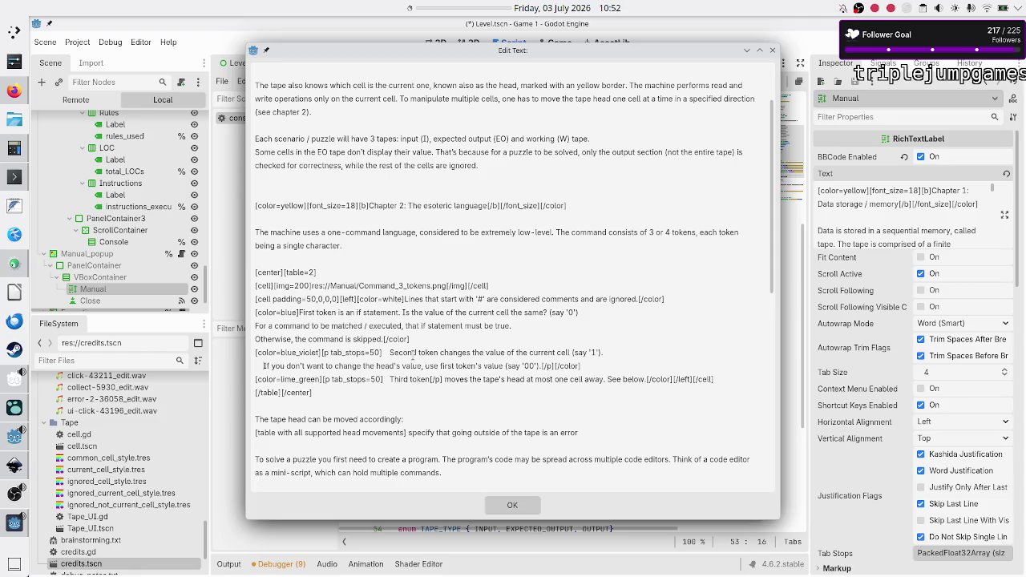
# Step: Replace the lime_green line's tab-stop tag with a tab and close it with [/p] after 'See below.'
pyautogui.press('Down')
pyautogui.press('BackSpace')
pyautogui.press('BackSpace')
pyautogui.press('BackSpace')
pyautogui.press('Right')
pyautogui.press('Right')
pyautogui.hotkey('shift', 'Right')
pyautogui.hotkey('shift', 'Right')
pyautogui.hotkey('shift', 'Right')
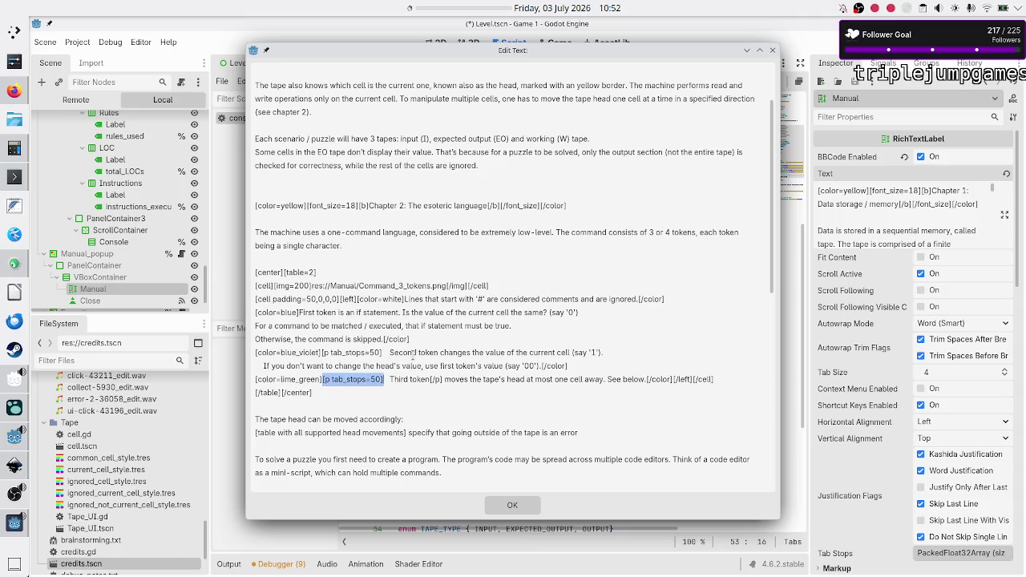
pyautogui.press('Delete')
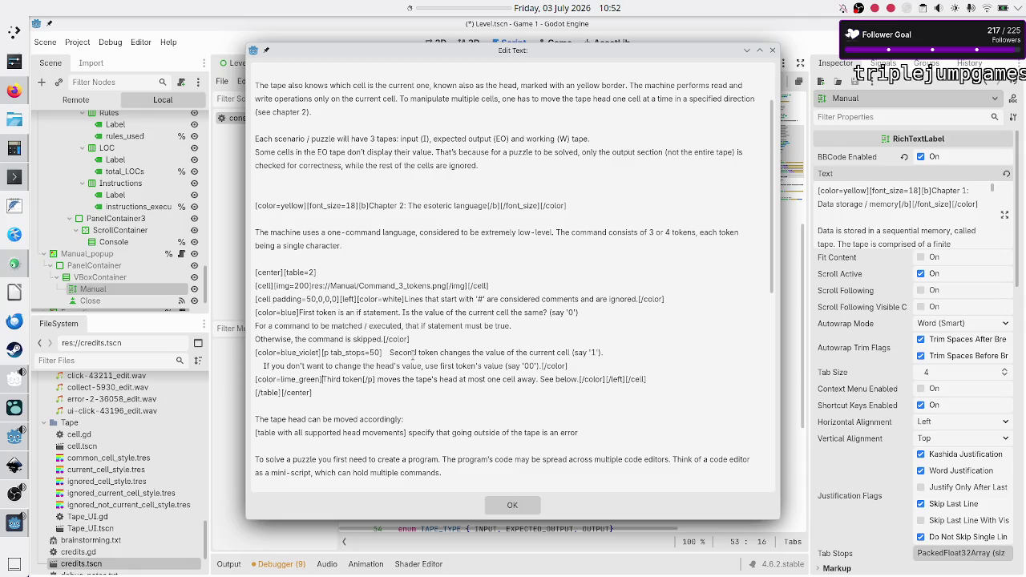
pyautogui.press('Tab')
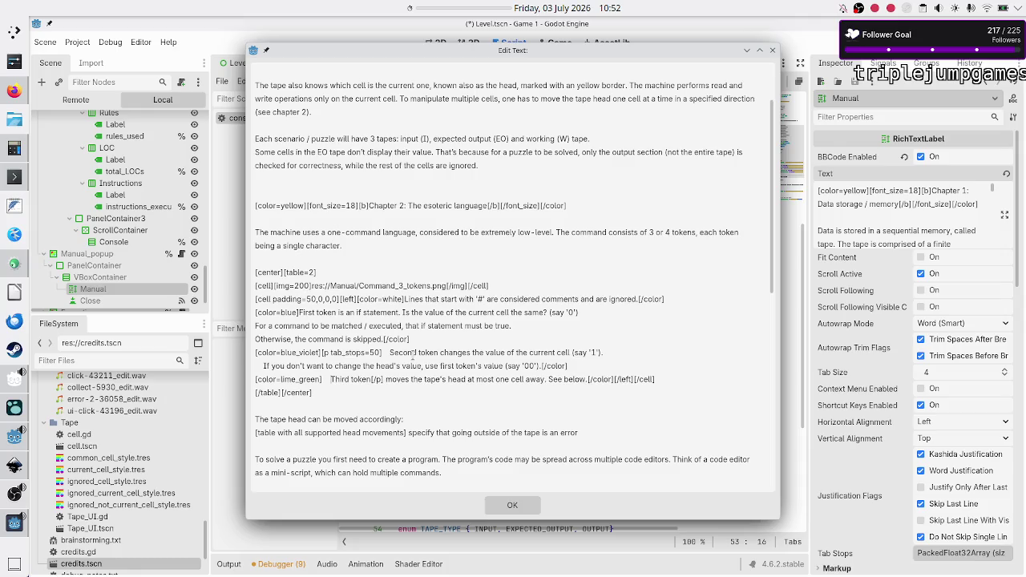
pyautogui.press('BackSpace')
pyautogui.press('BackSpace')
pyautogui.press('BackSpace')
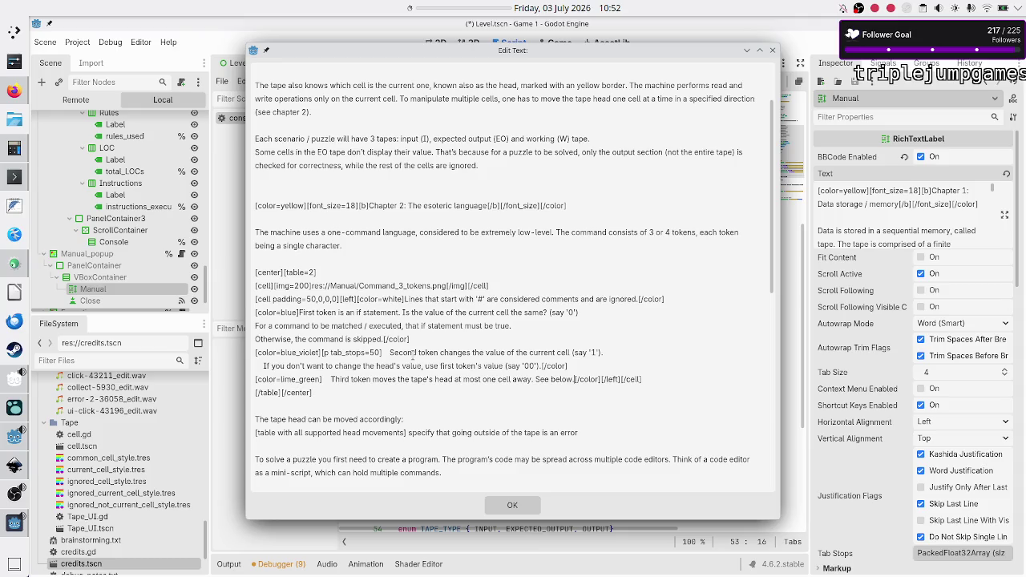
pyautogui.write('[]/p')
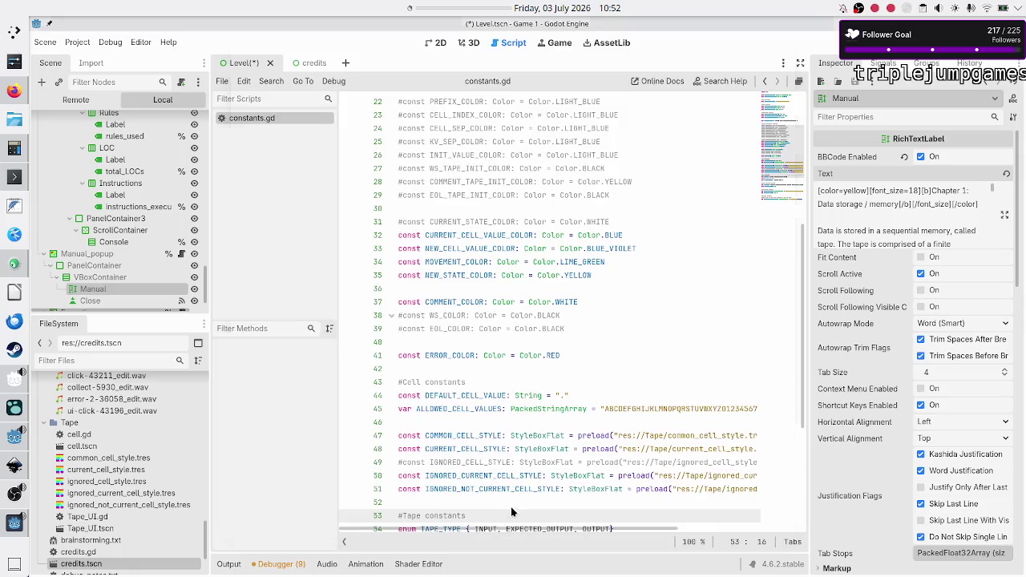
pyautogui.click(511, 506)
pyautogui.click(492, 404)
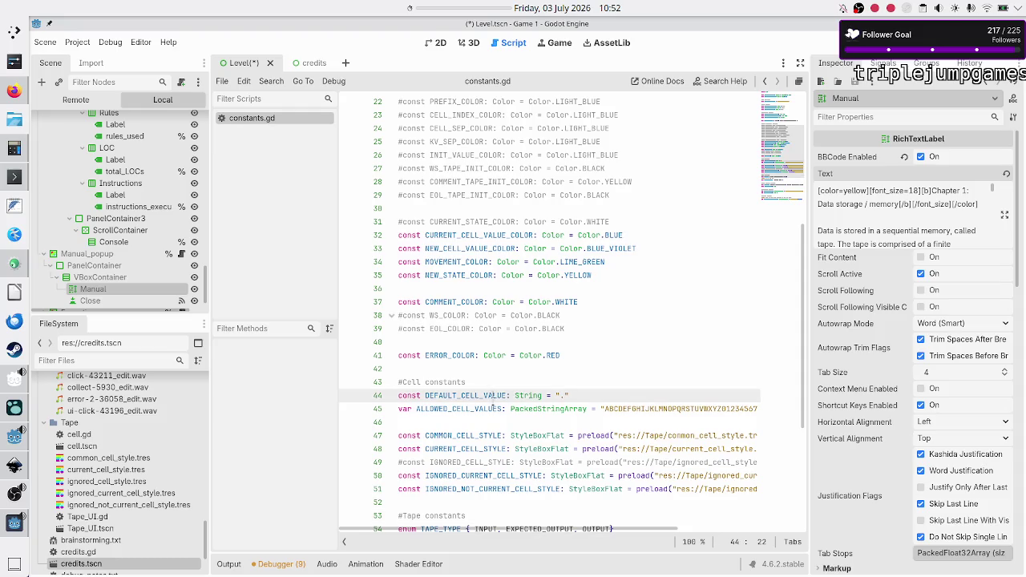
# Step: Run the game with F5 to check the tab-indented token lines, then reopen the Manual text
pyautogui.press('F5')
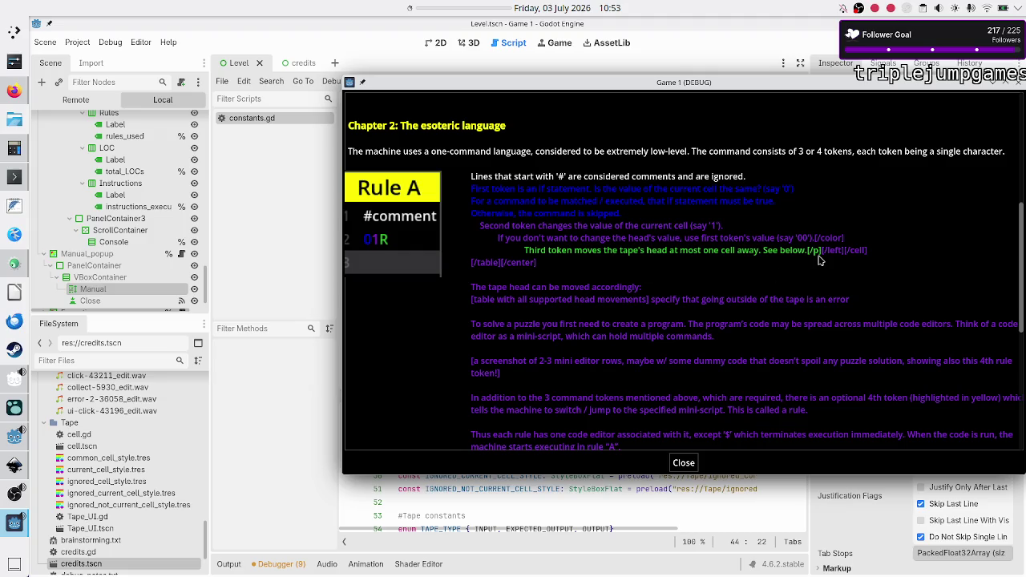
pyautogui.click(464, 504)
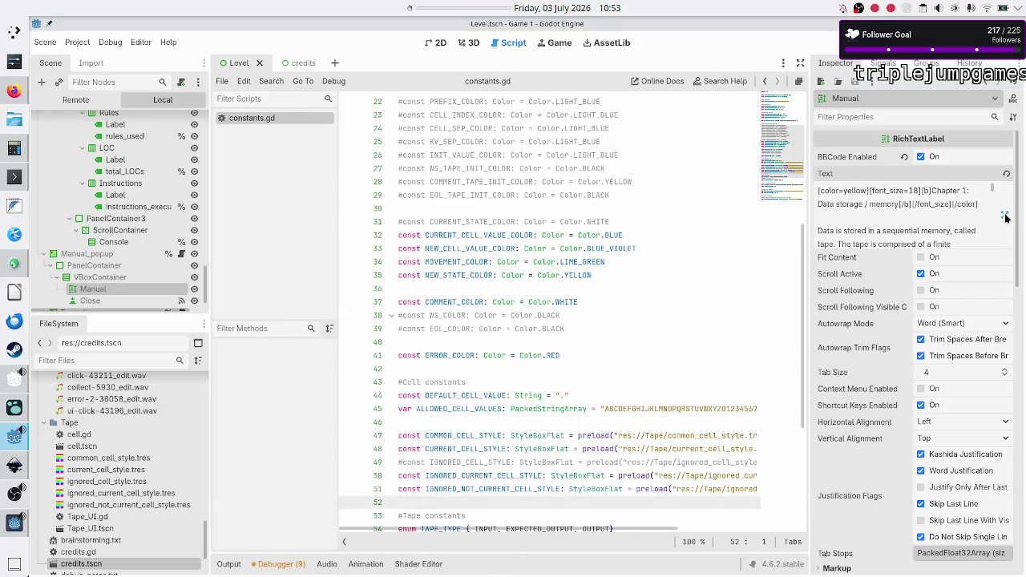
pyautogui.click(1005, 218)
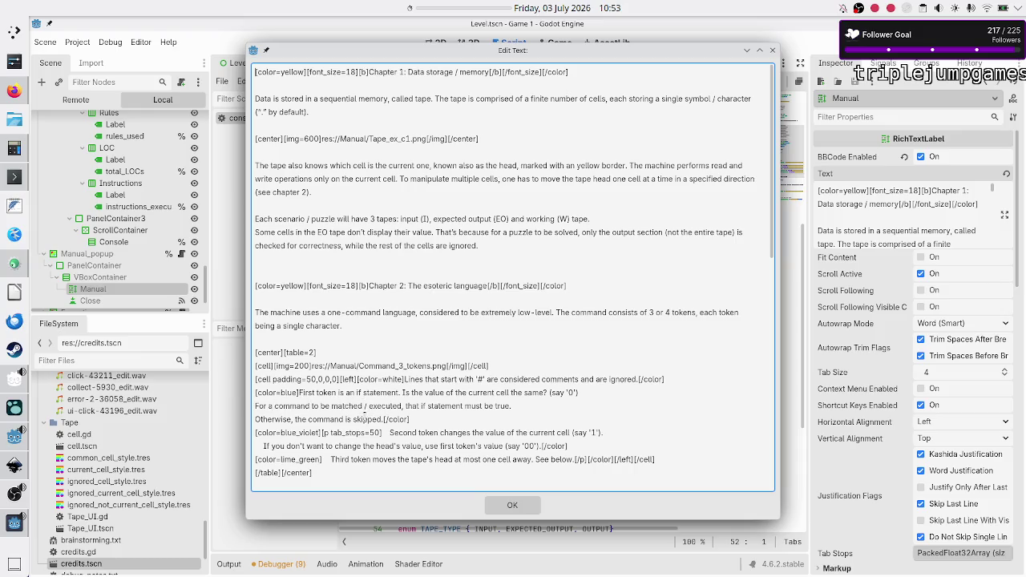
pyautogui.scroll(-3, 374, 384)
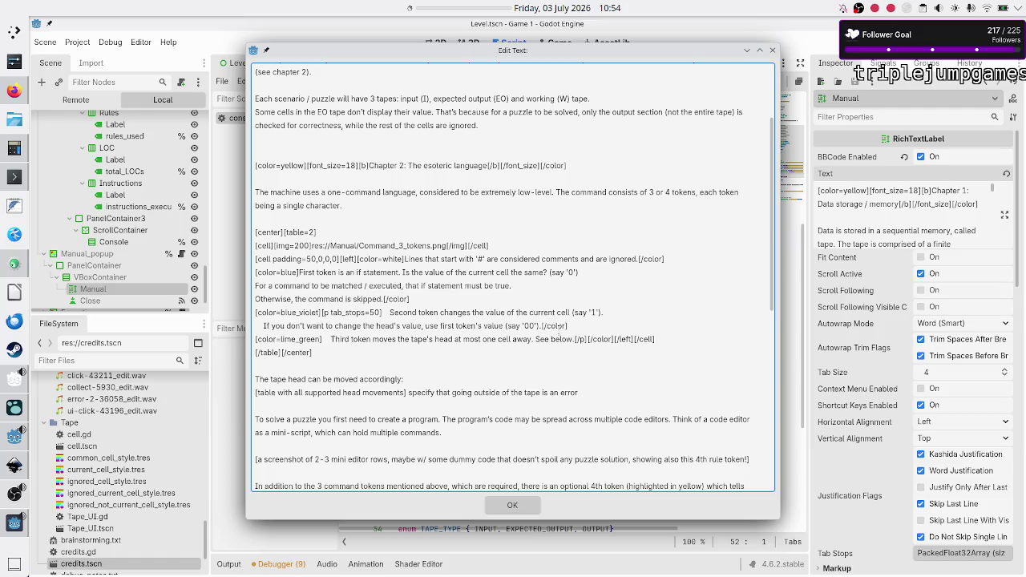
# Step: Move the [p tab_stops=50] tag in front of the violet colour tag on the Second token line
pyautogui.moveTo(572, 338); pyautogui.dragTo(589, 339)
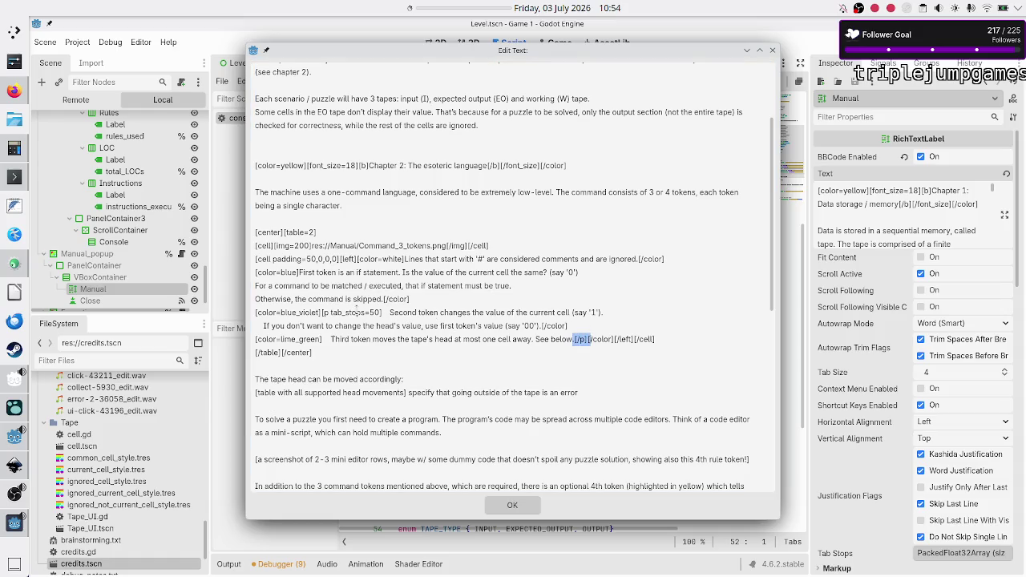
pyautogui.doubleClick(308, 313)
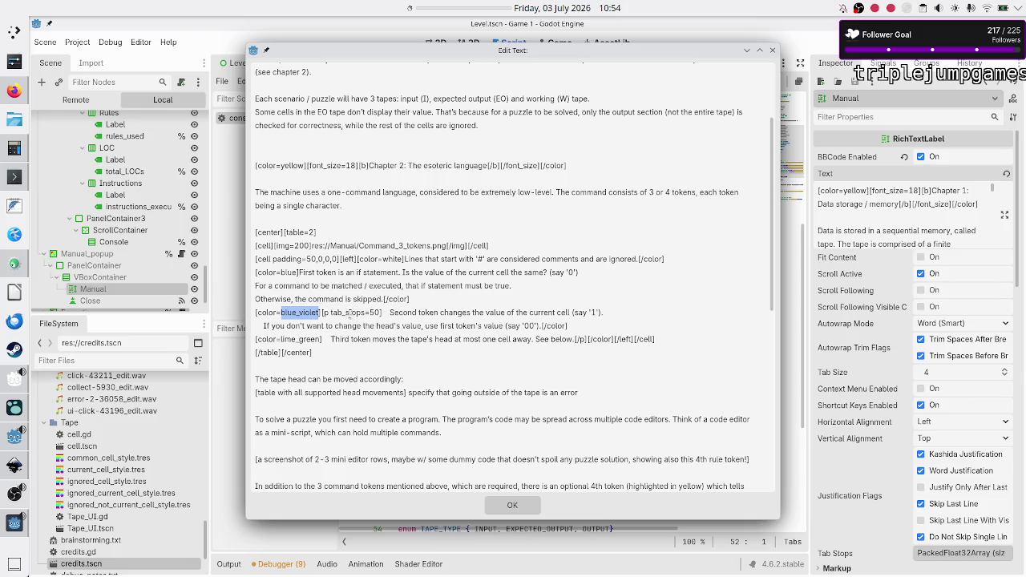
pyautogui.moveTo(331, 313); pyautogui.dragTo(319, 313)
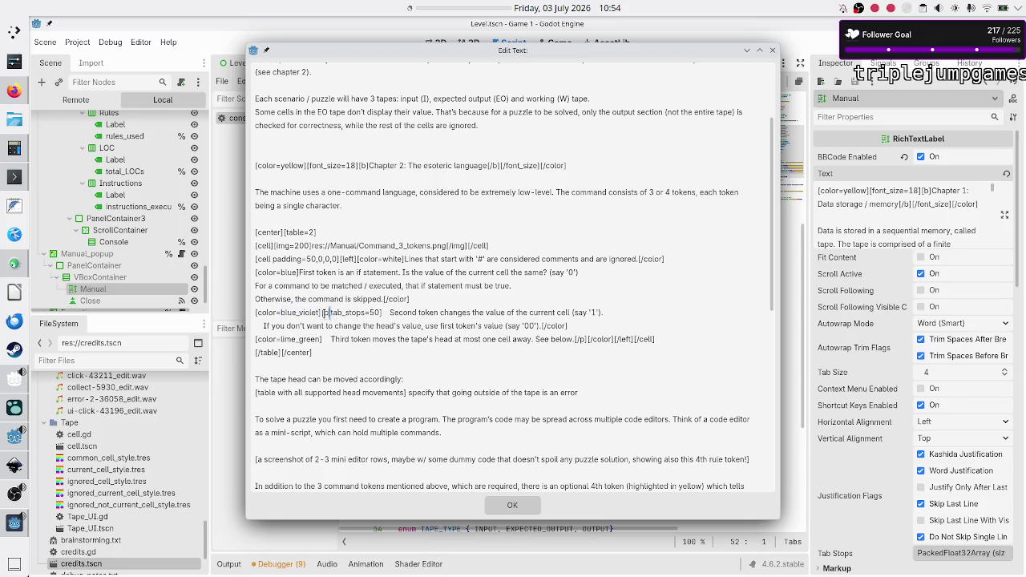
pyautogui.doubleClick(547, 325)
pyautogui.click(391, 313)
pyautogui.hotkey('shift', 'Left')
pyautogui.hotkey('shift', 'Left')
pyautogui.hotkey('shift', 'Left')
pyautogui.hotkey('shift', 'Left')
pyautogui.press('Delete')
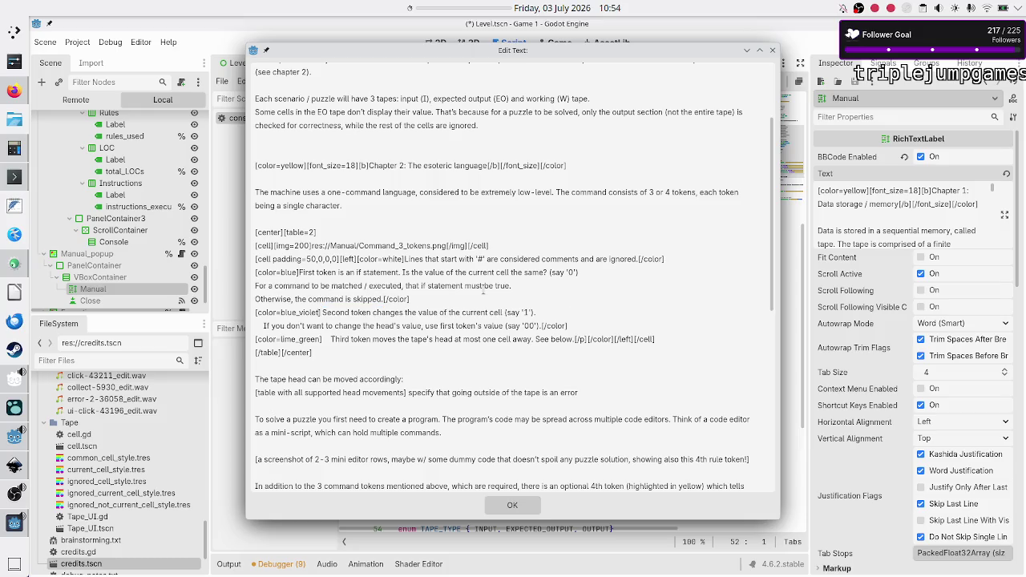
pyautogui.hotkey('ctrl', 'z')
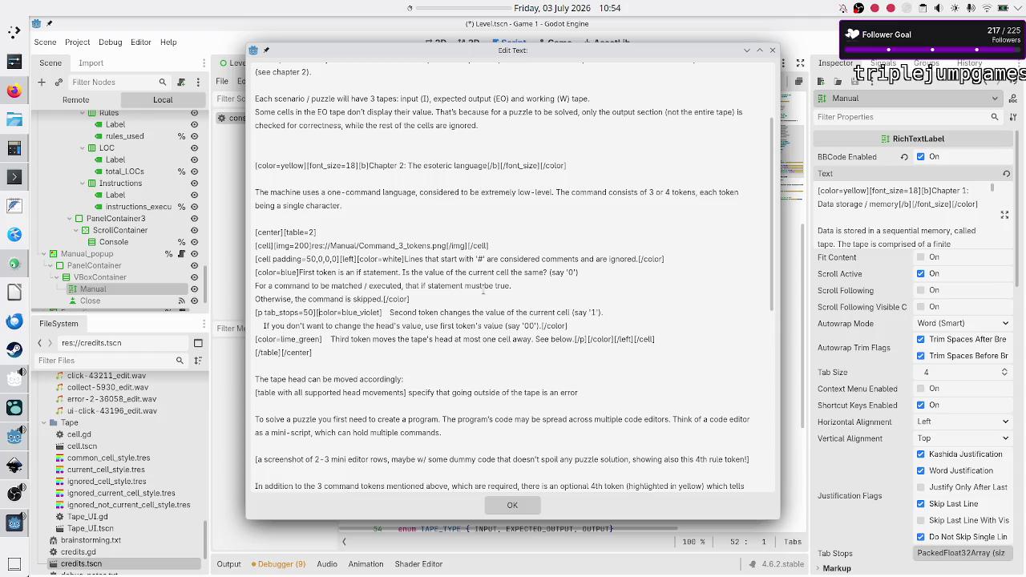
pyautogui.press('Right')
pyautogui.press('Right')
pyautogui.press('Right')
# Step: Extend the paragraph's tab stops to '50, 0, 0' and apply the text edits
pyautogui.hotkey('shift', 'Left')
pyautogui.hotkey('shift', 'Left')
pyautogui.hotkey('shift', 'Left')
pyautogui.press('Delete')
pyautogui.hotkey('ctrl', 'z')
pyautogui.write(', -')
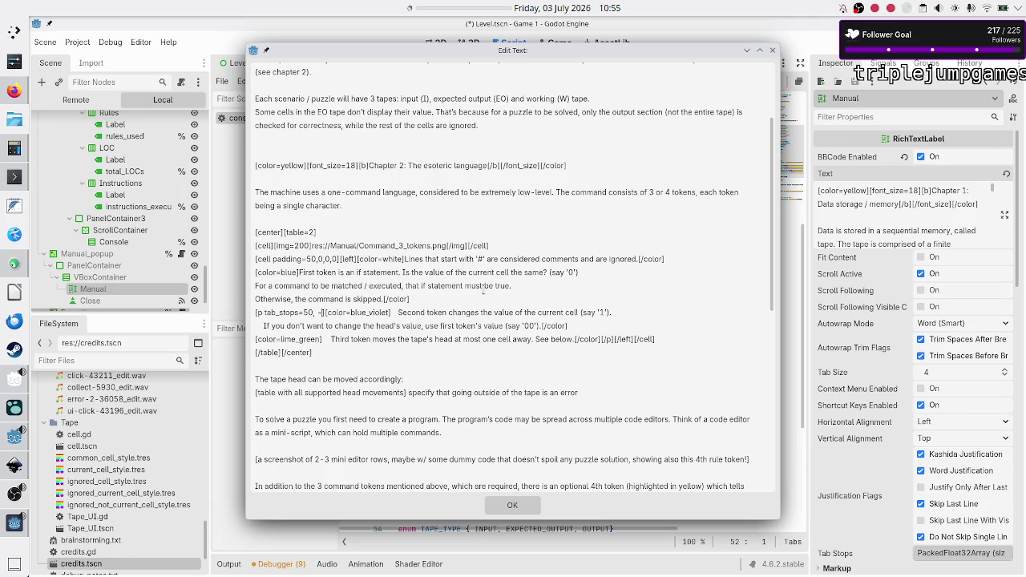
pyautogui.press('BackSpace')
pyautogui.write('0, ')
pyautogui.write('0')
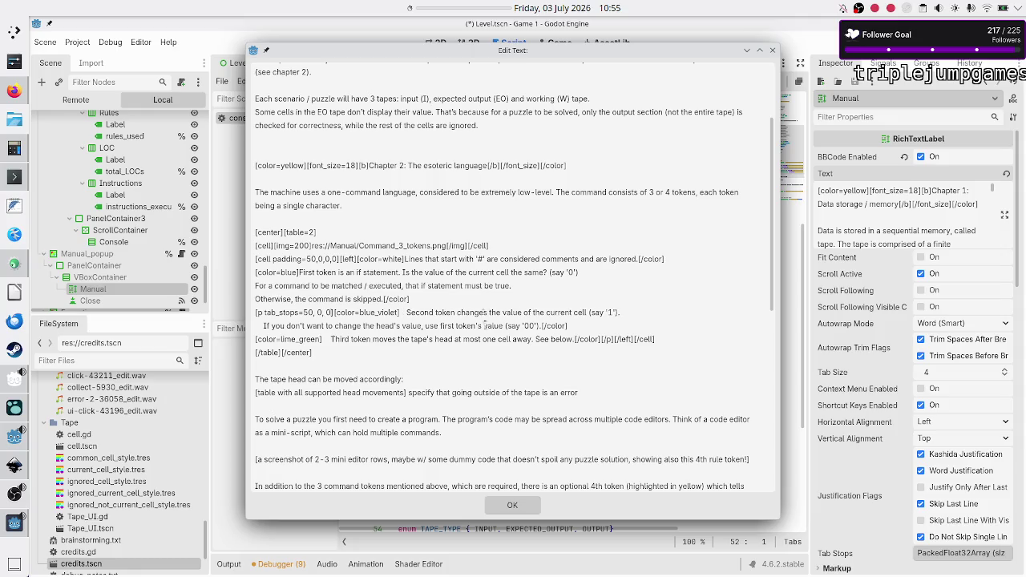
pyautogui.click(512, 505)
pyautogui.click(479, 435)
# Step: Save the scene with Ctrl+S and inspect the indented Chapter 2 lines in the running game
pyautogui.hotkey('ctrl', 's')
pyautogui.click(5, 520)
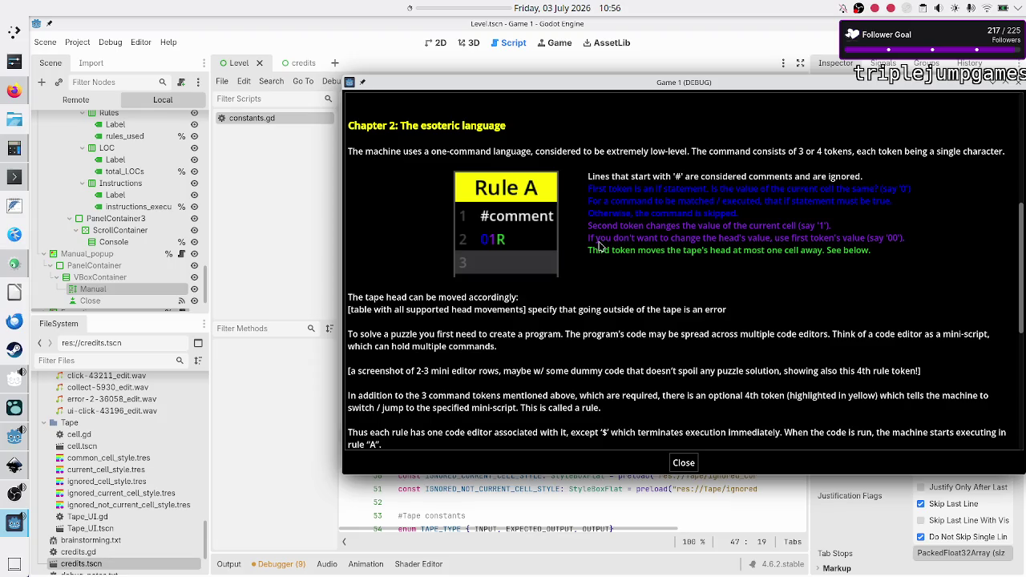
pyautogui.click(511, 490)
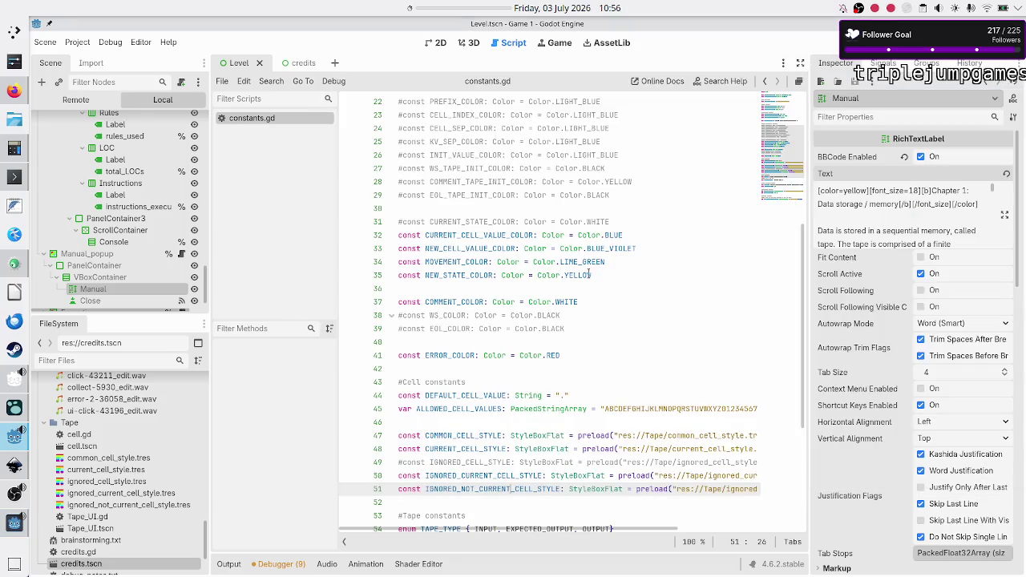
# Step: Delete the '[p tab_stops=50, 0, 0]' opening tag and its '[/p]' closing tag from the Manual text
pyautogui.click(1004, 215)
pyautogui.click(308, 383)
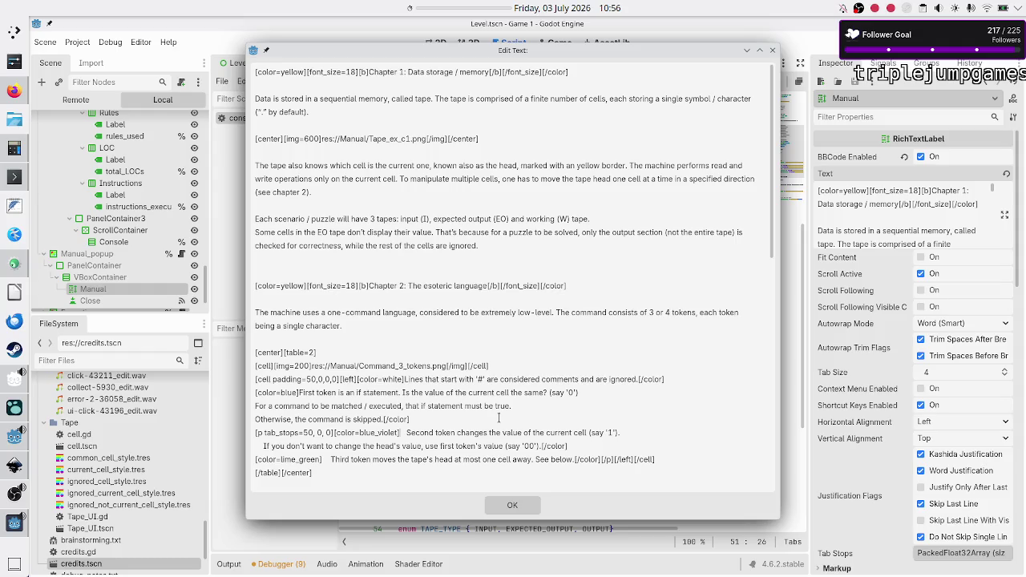
pyautogui.click(428, 423)
pyautogui.press('Right')
pyautogui.hotkey('shift', 'Right')
pyautogui.hotkey('shift', 'Right')
pyautogui.hotkey('shift', 'Right')
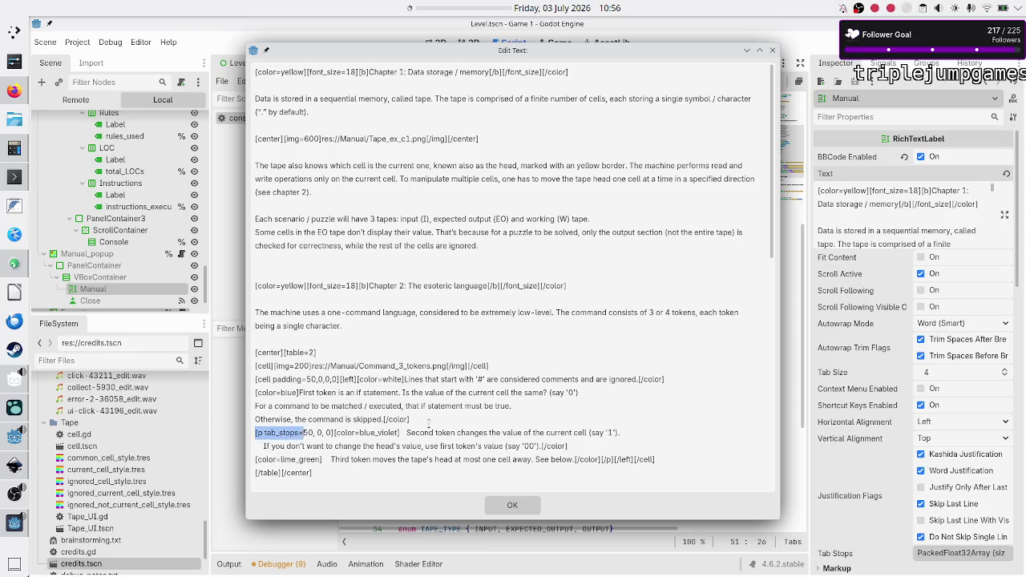
pyautogui.press('Delete')
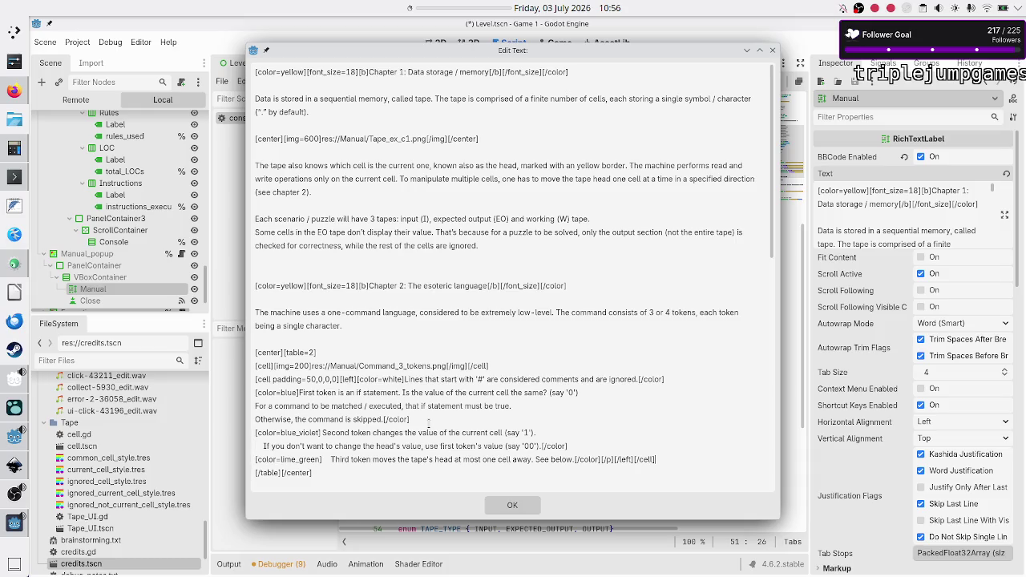
pyautogui.press('BackSpace')
pyautogui.press('BackSpace')
pyautogui.press('BackSpace')
pyautogui.click(497, 509)
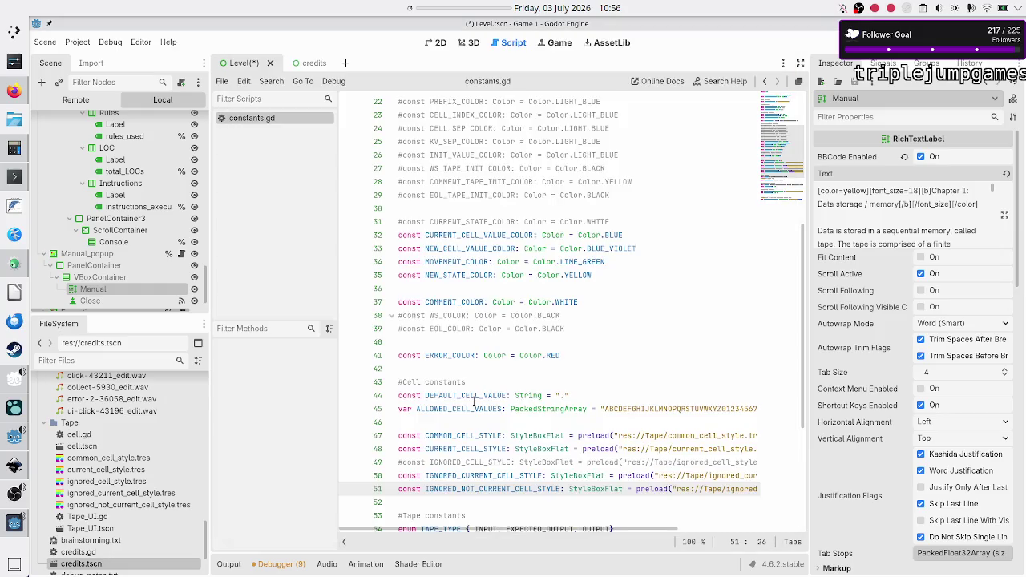
# Step: Save with Ctrl+S, look over the manual in the game, and reopen the Manual text editor
pyautogui.click(474, 395)
pyautogui.hotkey('ctrl', 's')
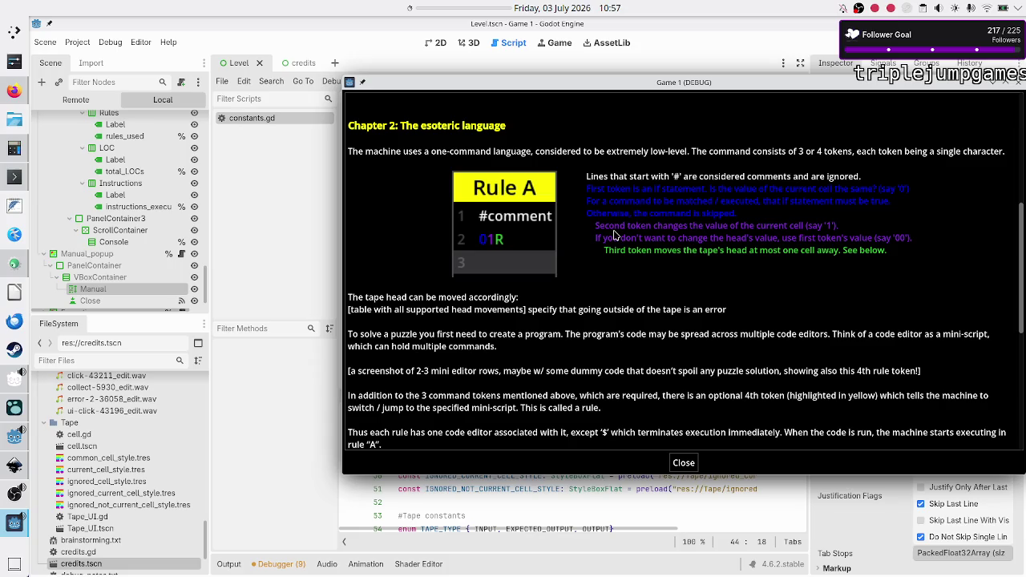
pyautogui.click(521, 526)
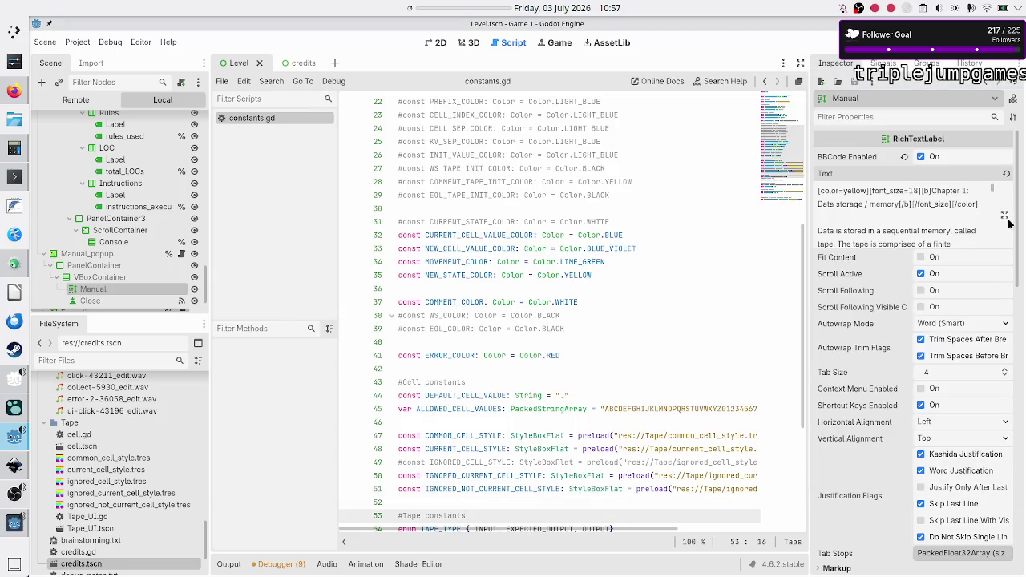
pyautogui.click(1004, 216)
# Step: Cut '[color=lime_green]', remove the extra spacing, and re-insert it directly before 'Third token'
pyautogui.click(398, 446)
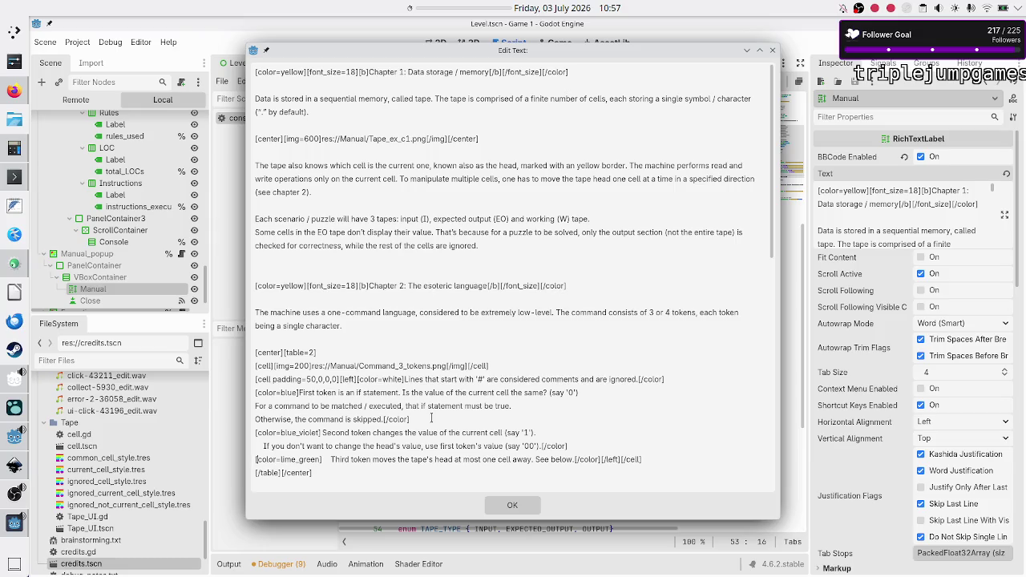
pyautogui.hotkey('shift', 'Right')
pyautogui.hotkey('shift', 'Right')
pyautogui.hotkey('shift', 'Right')
pyautogui.hotkey('shift', 'Right')
pyautogui.hotkey('shift', 'Right')
pyautogui.hotkey('shift', 'Right')
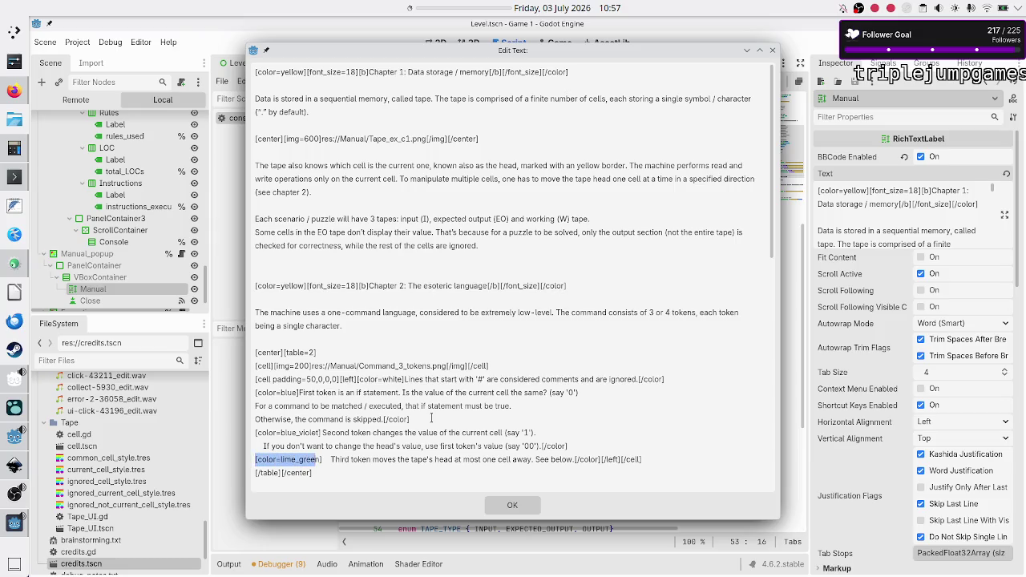
pyautogui.press('BackSpace')
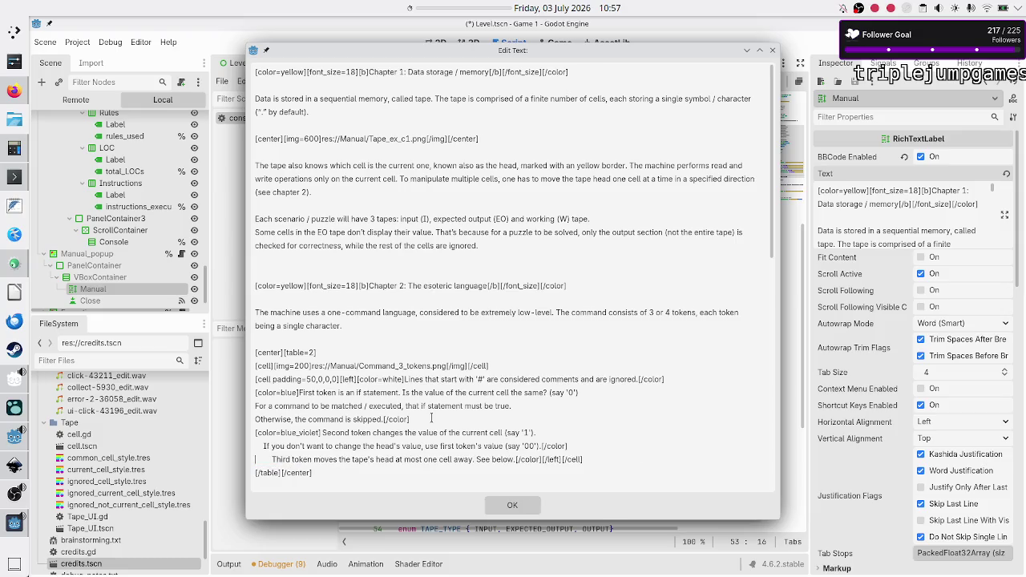
pyautogui.press('Delete')
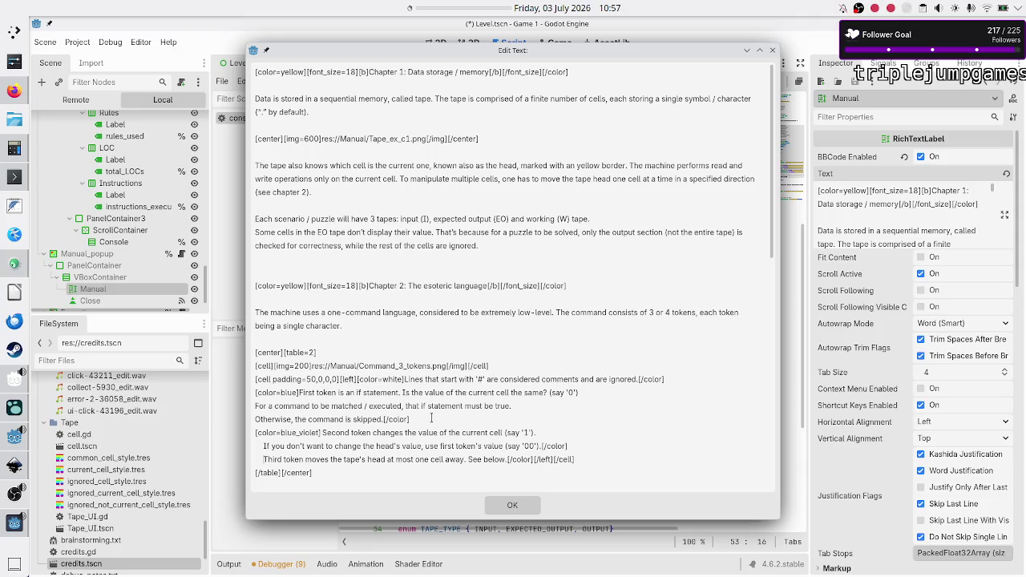
pyautogui.write('[color=lime_green]')
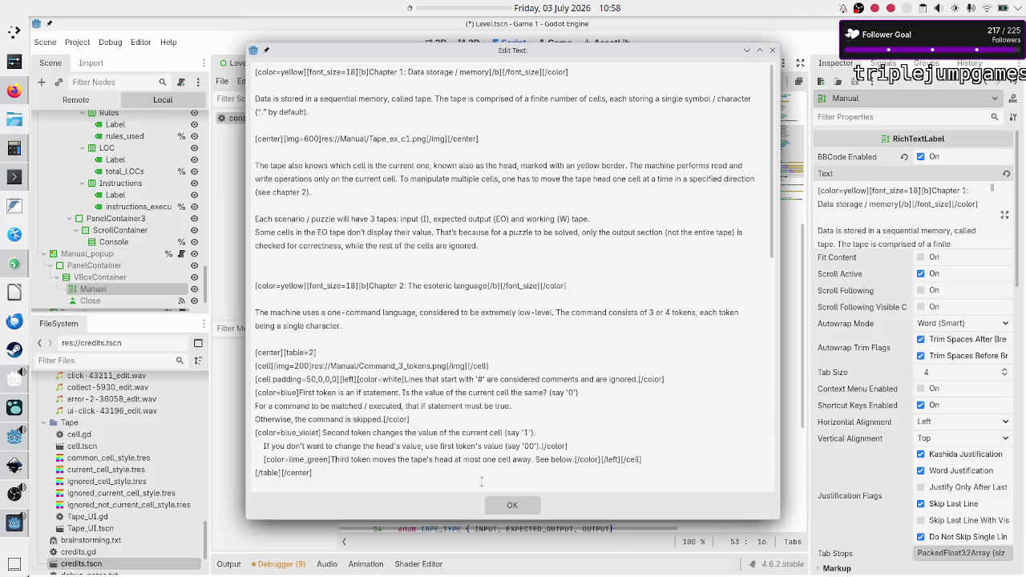
pyautogui.click(503, 502)
pyautogui.click(522, 383)
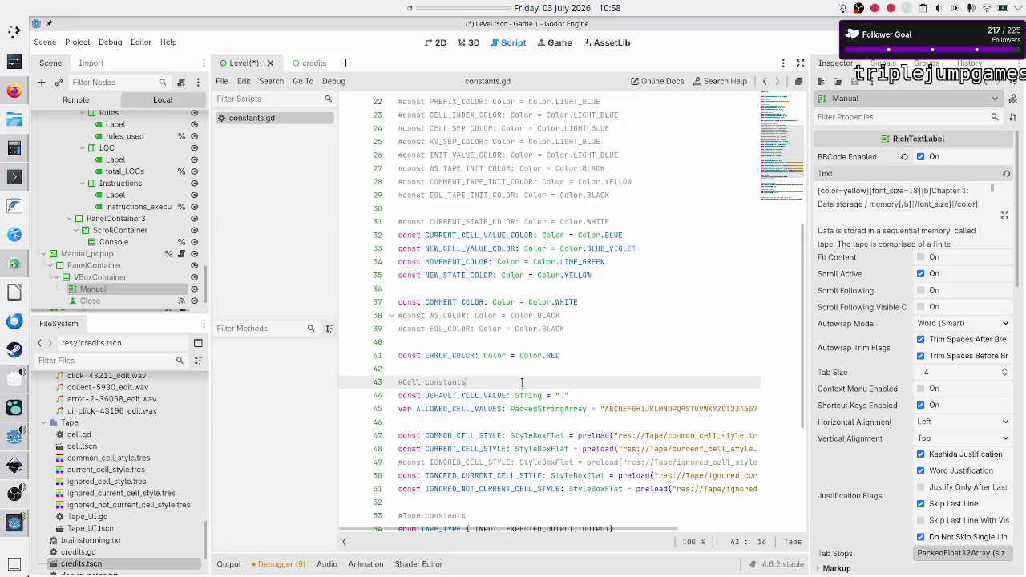
pyautogui.hotkey('ctrl', 's')
pyautogui.press('F5')
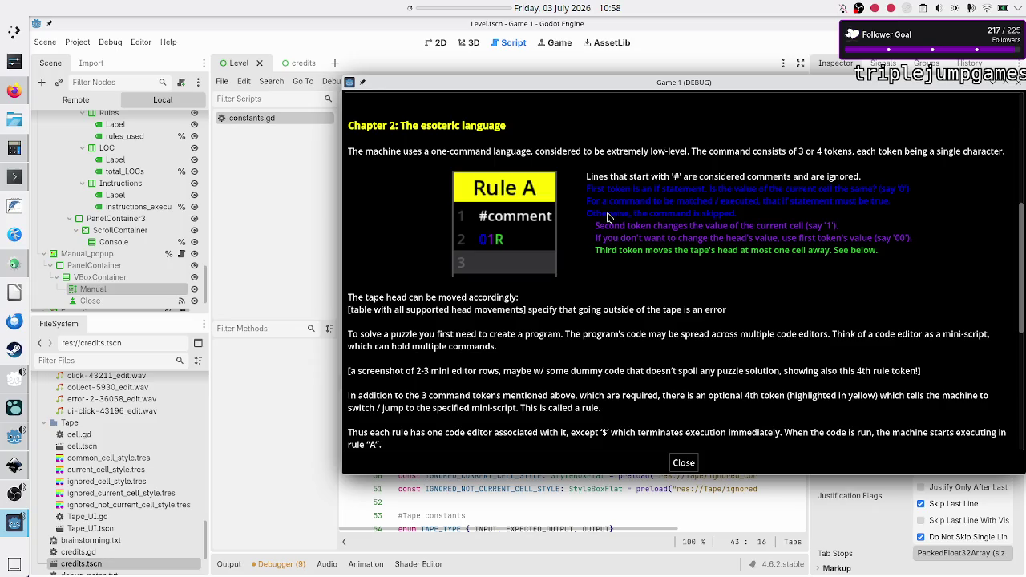
pyautogui.click(462, 490)
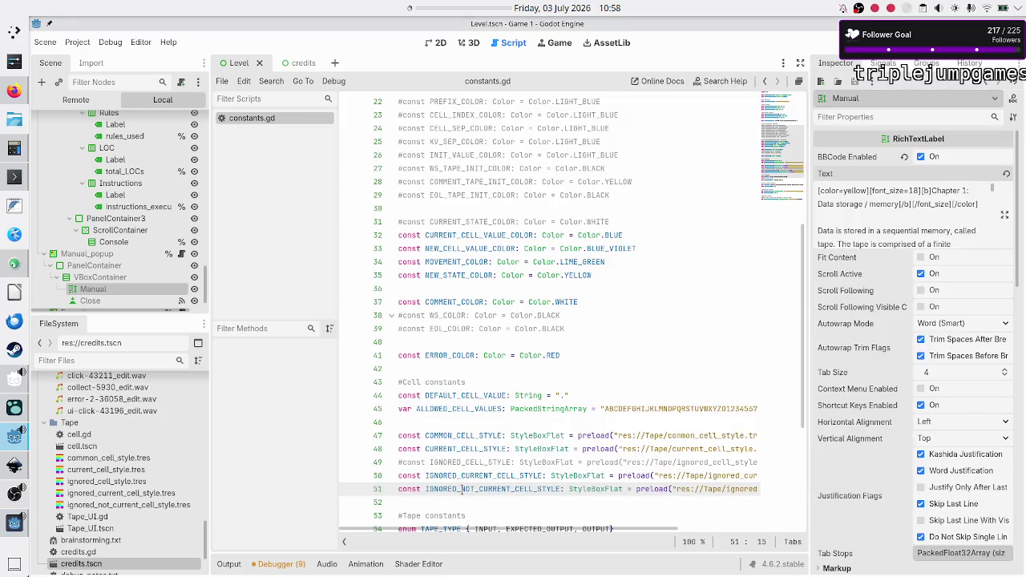
pyautogui.click(1005, 216)
# Step: Put 'Lines that start…' on its own line with a blank line after, prefixed by [color=white], and save
pyautogui.click(570, 365)
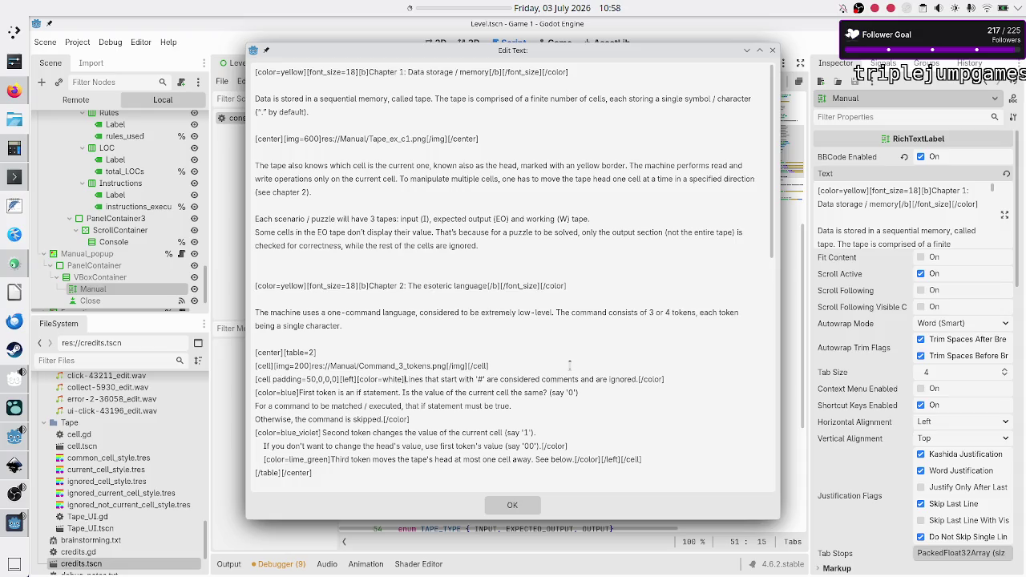
pyautogui.press('Return')
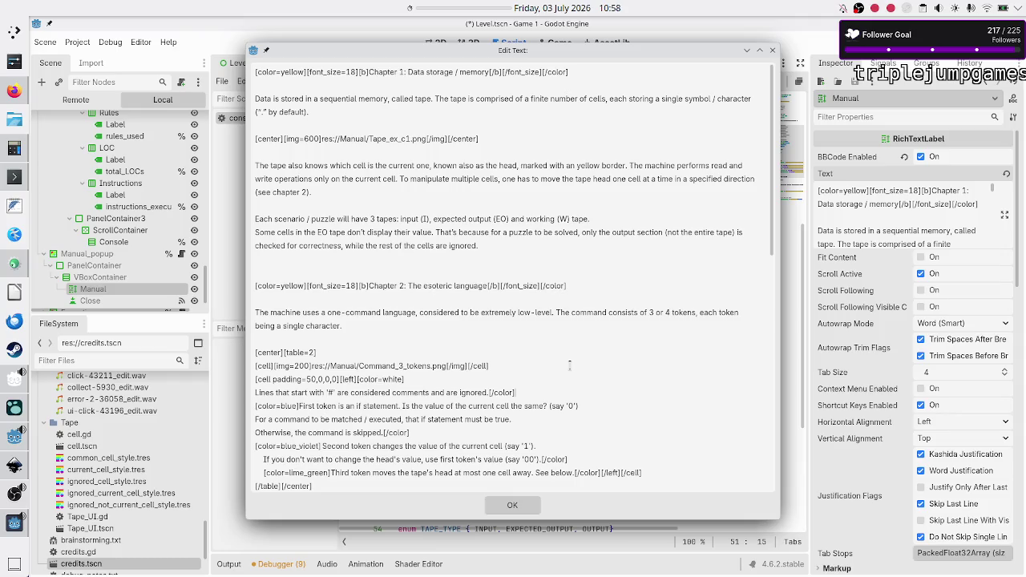
pyautogui.press('Return')
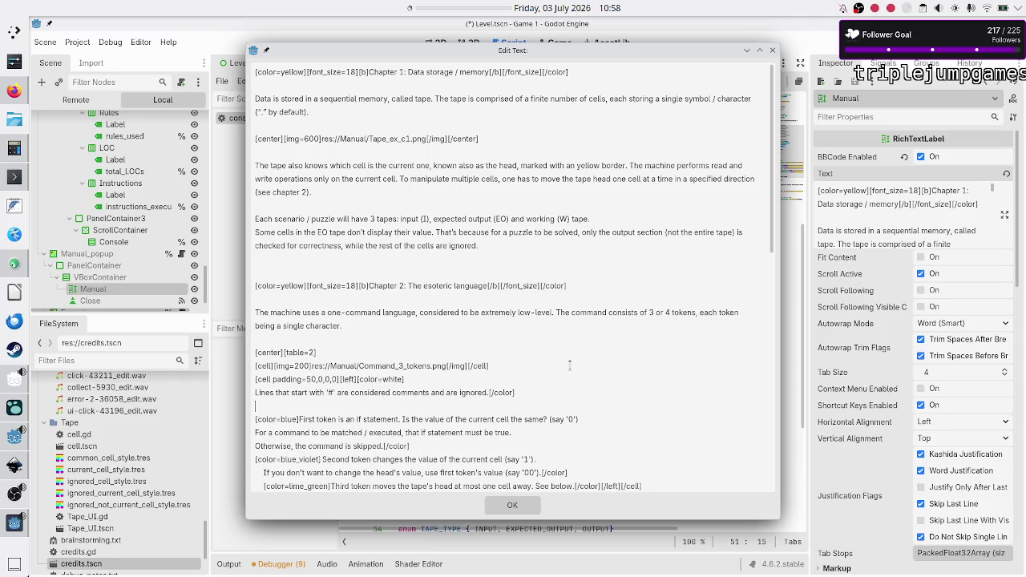
pyautogui.hotkey('shift', 'Left')
pyautogui.hotkey('shift', 'Left')
pyautogui.hotkey('shift', 'Left')
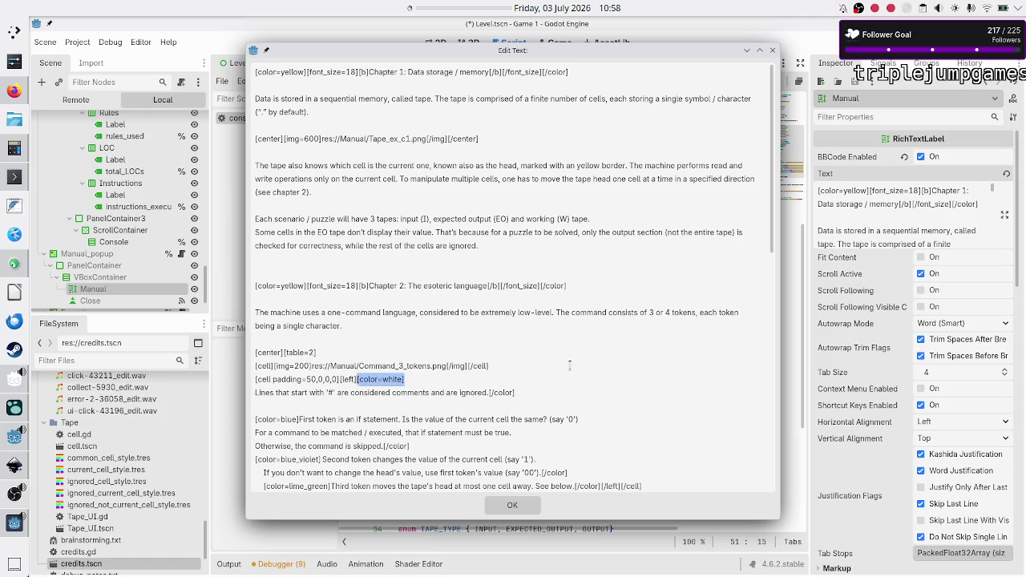
pyautogui.hotkey('ctrl', 'x')
pyautogui.press('Right')
pyautogui.hotkey('ctrl', 'v')
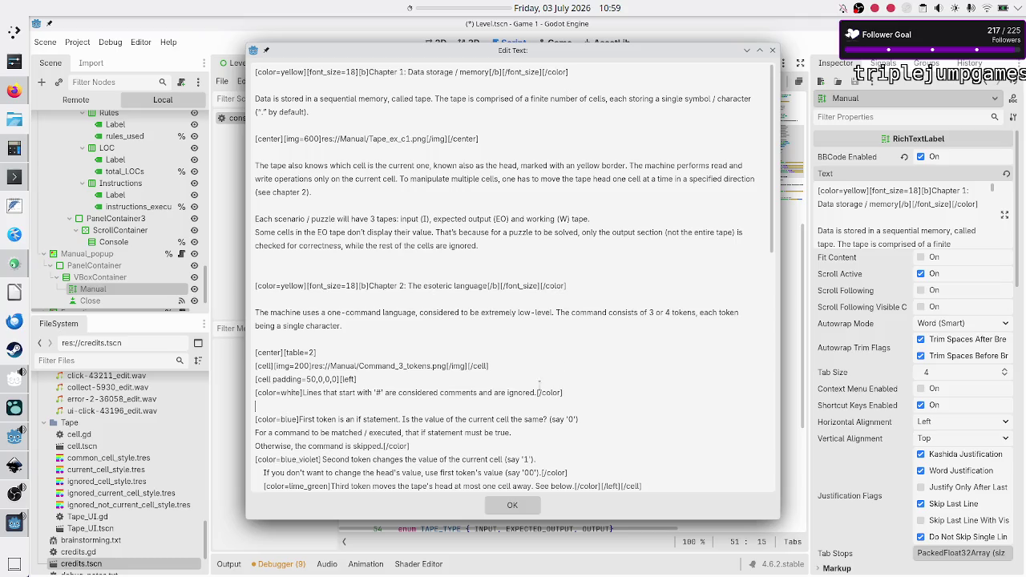
pyautogui.click(512, 505)
pyautogui.click(510, 449)
pyautogui.hotkey('ctrl', 's')
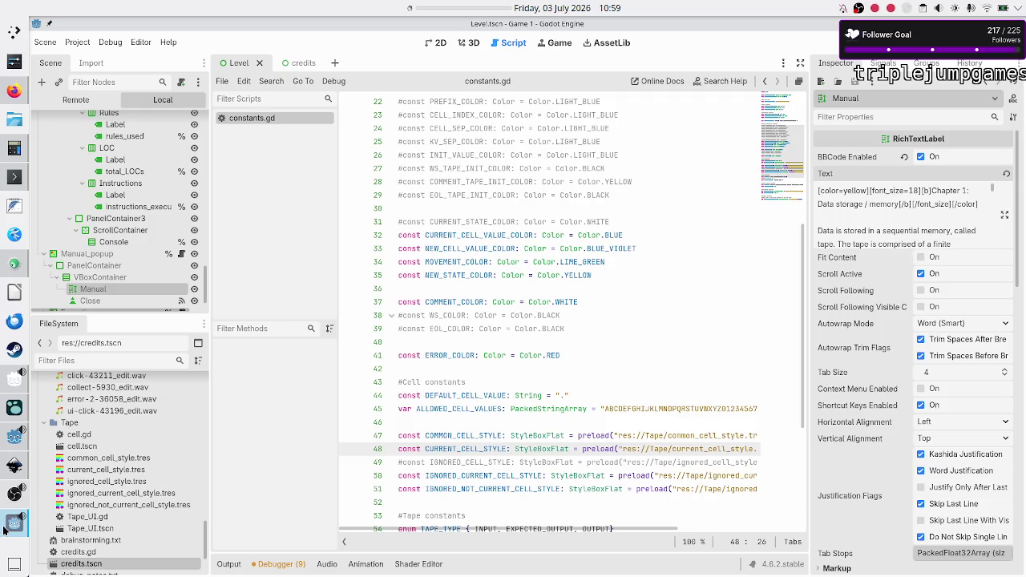
# Step: Check the reworked Chapter 2 manual in the running game, close it with F8, and reopen the Manual text
pyautogui.click(4, 530)
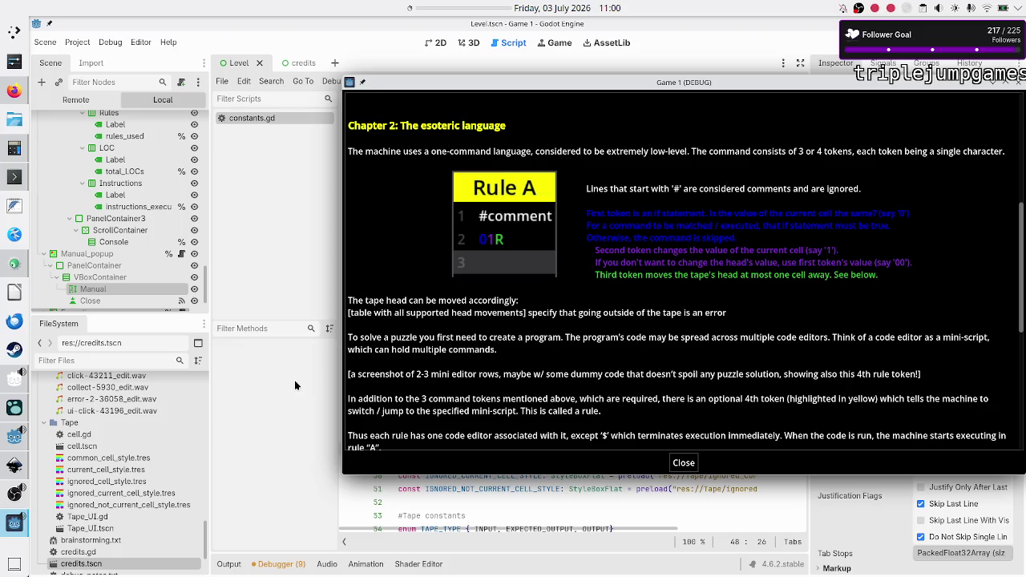
pyautogui.press('F8')
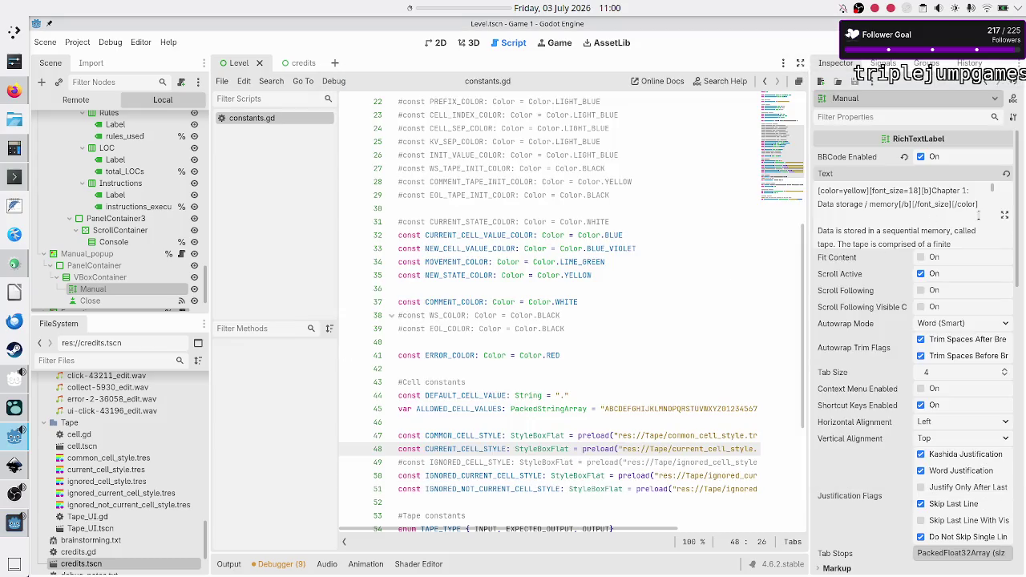
pyautogui.click(1007, 216)
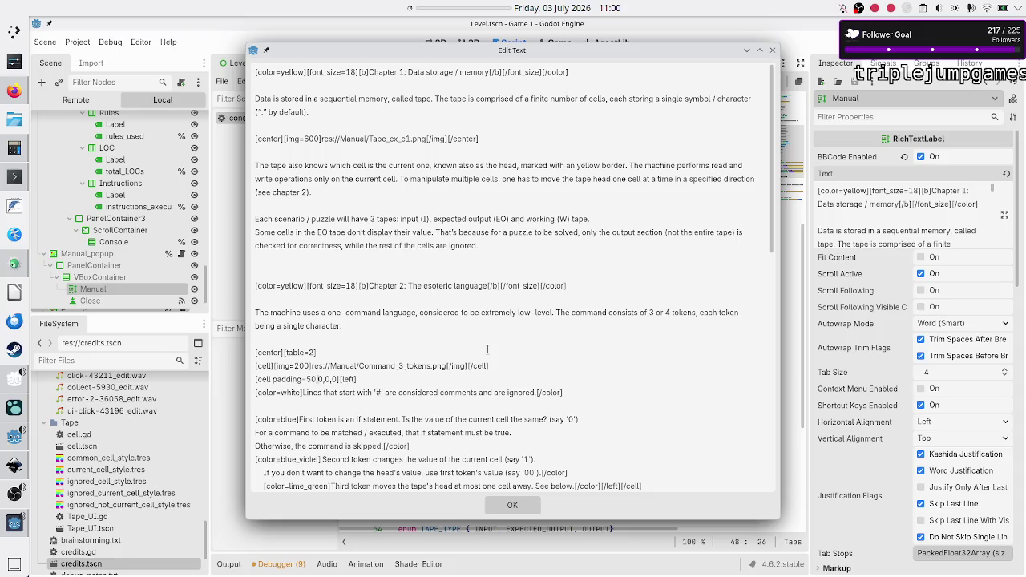
# Step: Merge the white '#' comments sentence back onto the cell-padding line after [left]
pyautogui.press('BackSpace')
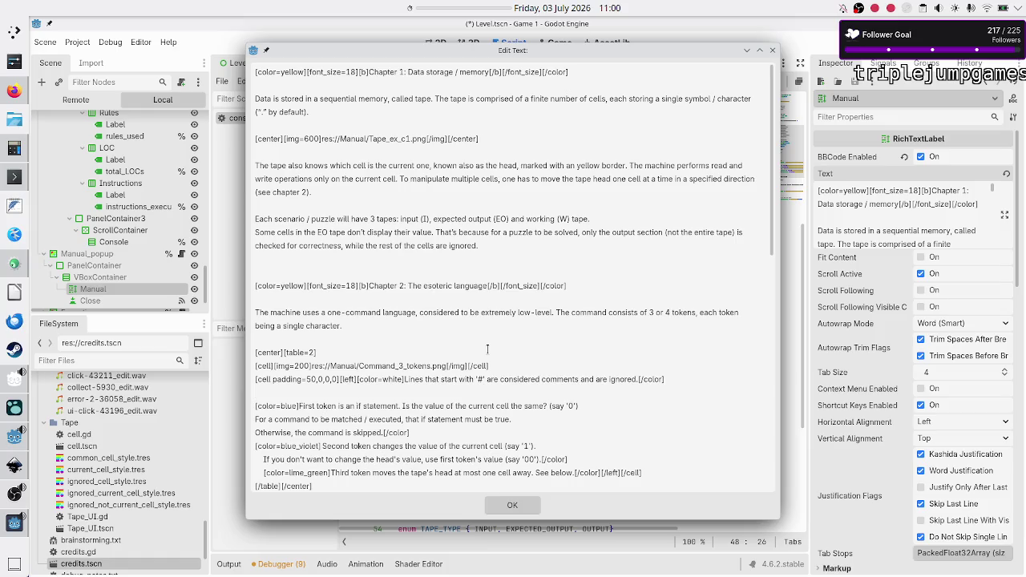
pyautogui.press('Down')
pyautogui.press('Down')
pyautogui.press('Down')
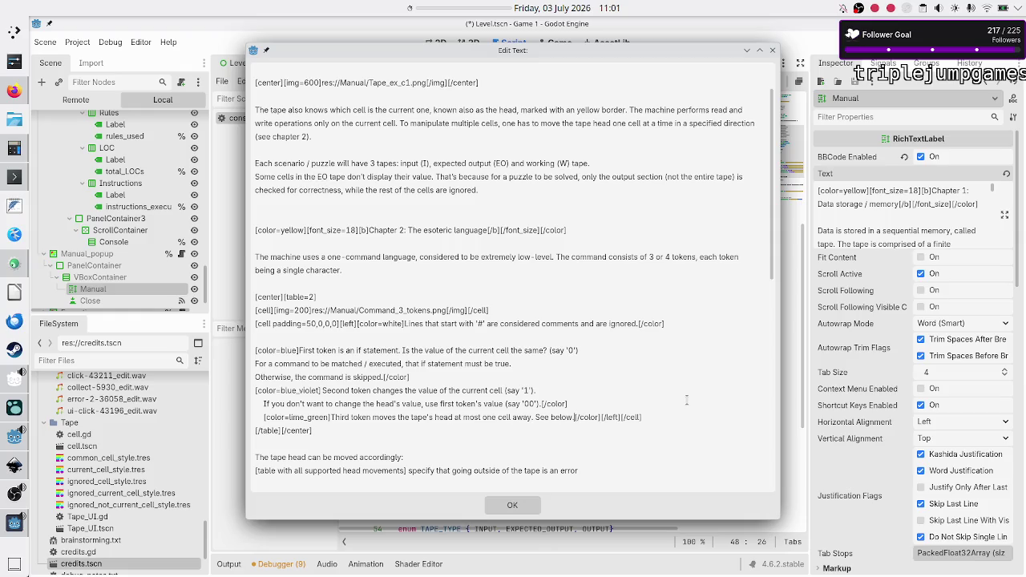
# Step: Put the closing tags after 'See below.' on their own indented line and add an empty line below
pyautogui.press('Return')
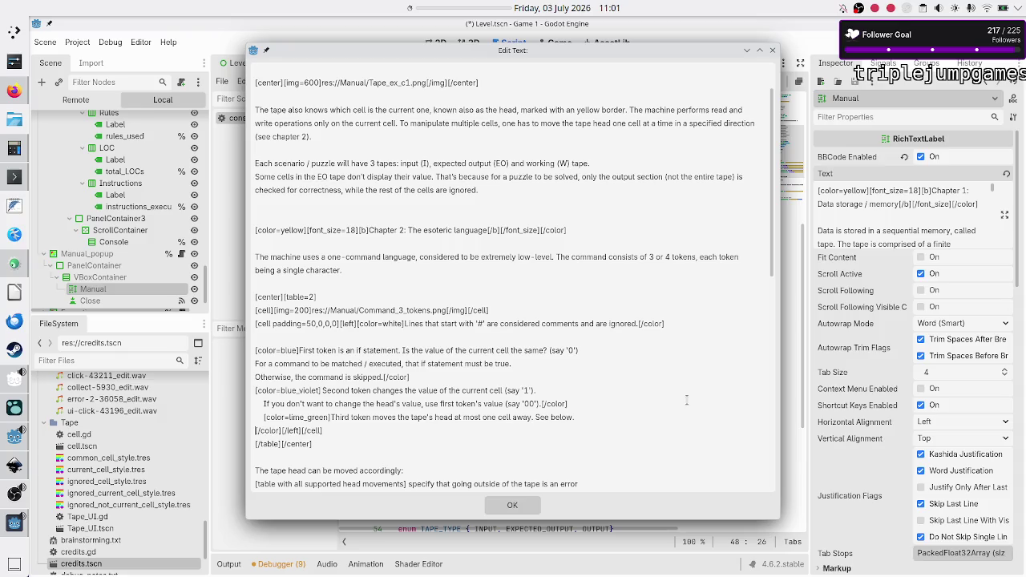
pyautogui.press('Tab')
pyautogui.press('End')
pyautogui.press('Return')
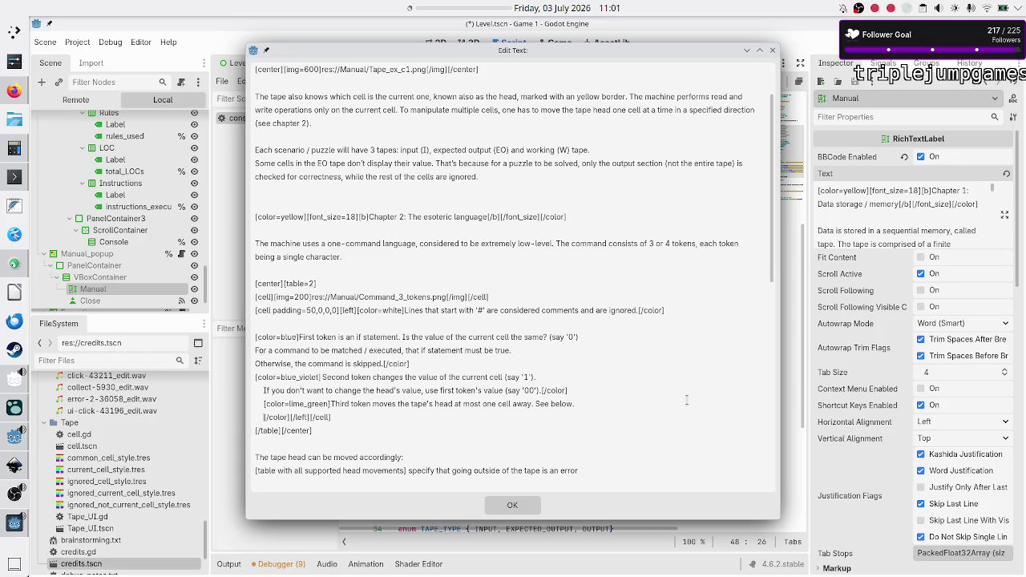
# Step: Write the note 'Attempting to move the head outside of the tape raises an error.' and trim the placeholder to '[table'
pyautogui.write('Goin')
pyautogui.press('BackSpace')
pyautogui.press('BackSpace')
pyautogui.press('BackSpace')
pyautogui.write('Moving')
pyautogui.write(' the head')
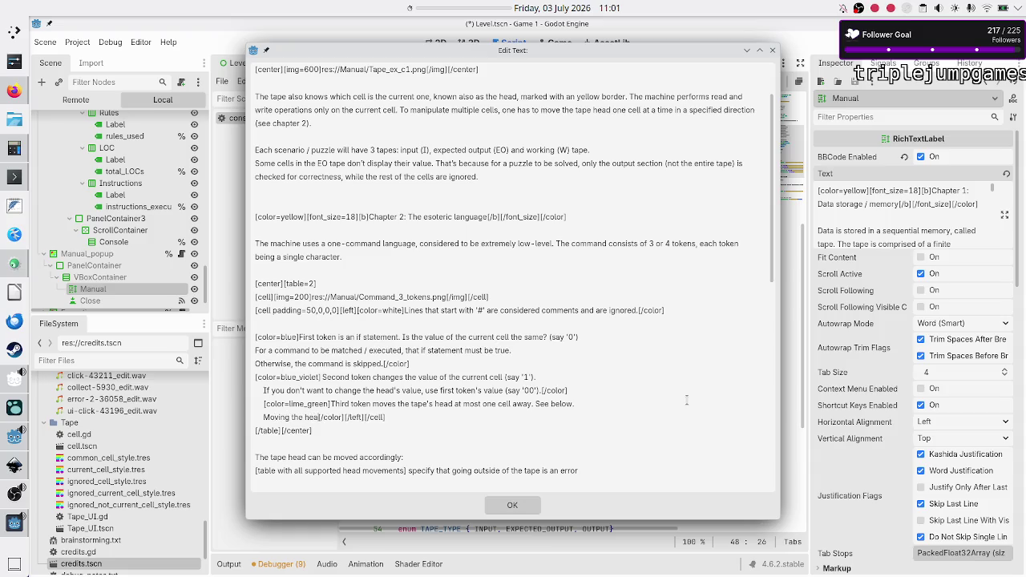
pyautogui.write(' outside')
pyautogui.write(' of the ta')
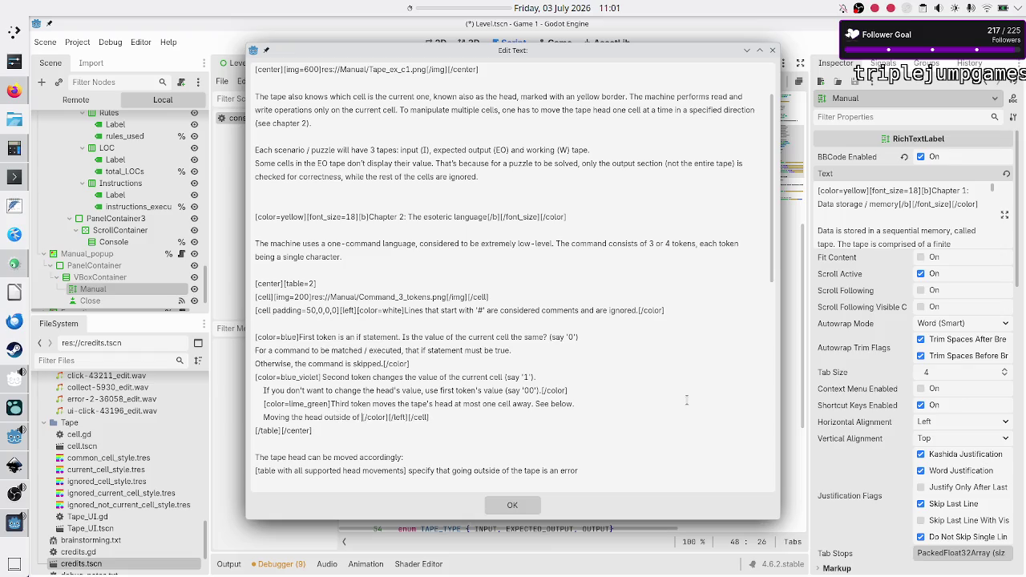
pyautogui.write('pe')
pyautogui.write(' rais')
pyautogui.write('es an error')
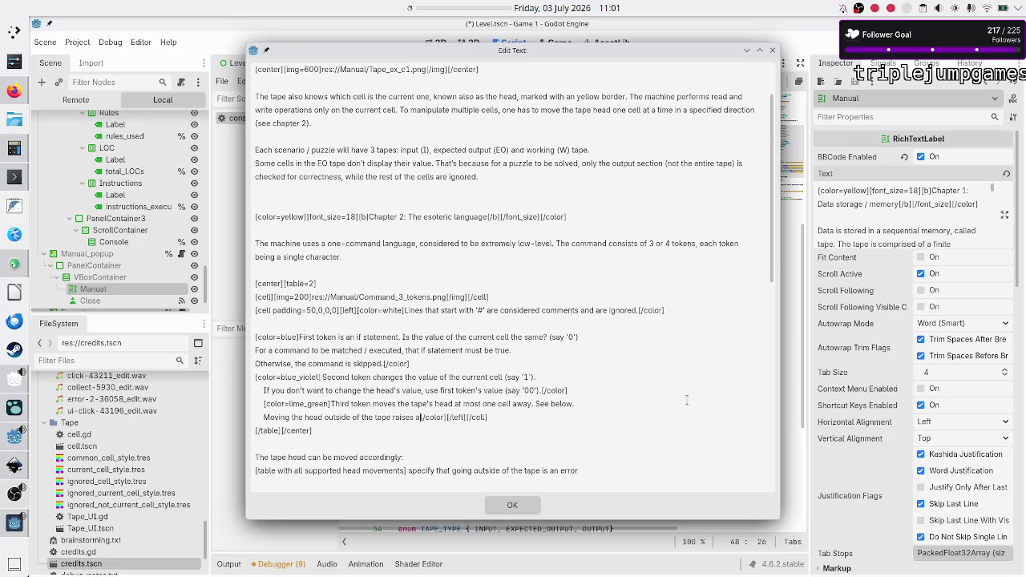
pyautogui.write('.')
pyautogui.press('Left')
pyautogui.write('(')
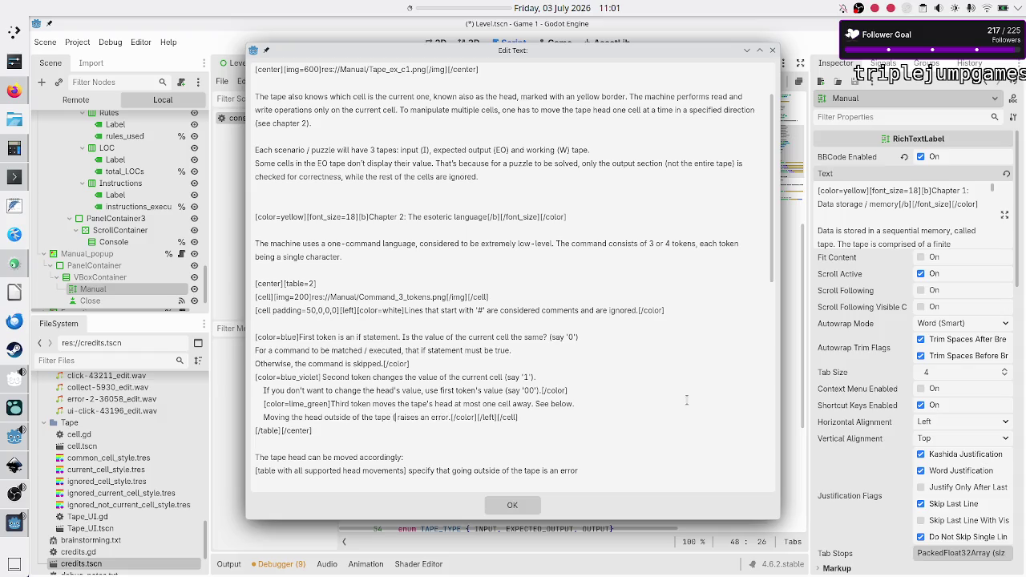
pyautogui.write('on either')
pyautogui.press('BackSpace')
pyautogui.press('BackSpace')
pyautogui.press('BackSpace')
pyautogui.press('Delete')
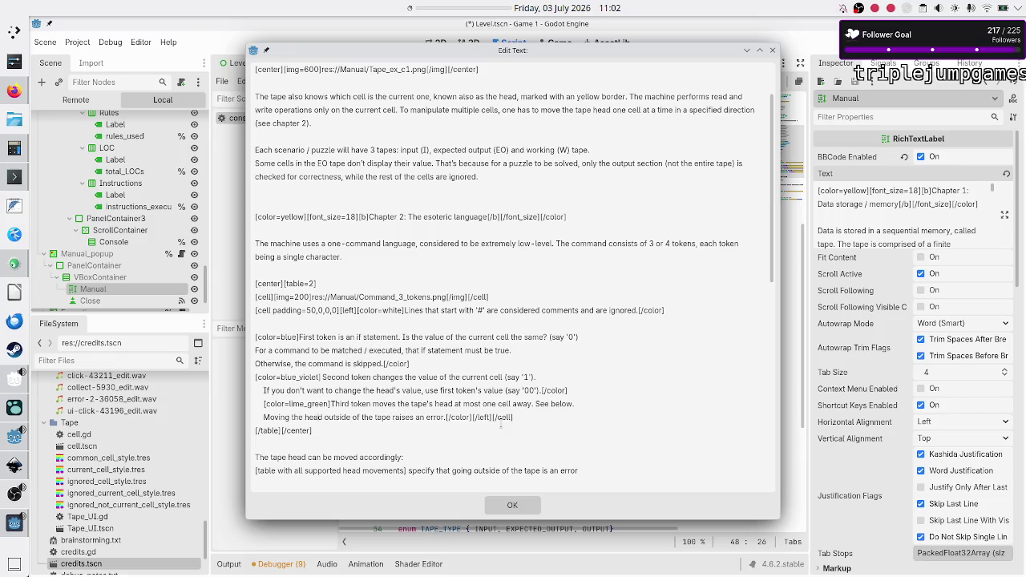
pyautogui.press('BackSpace')
pyautogui.press('BackSpace')
pyautogui.press('BackSpace')
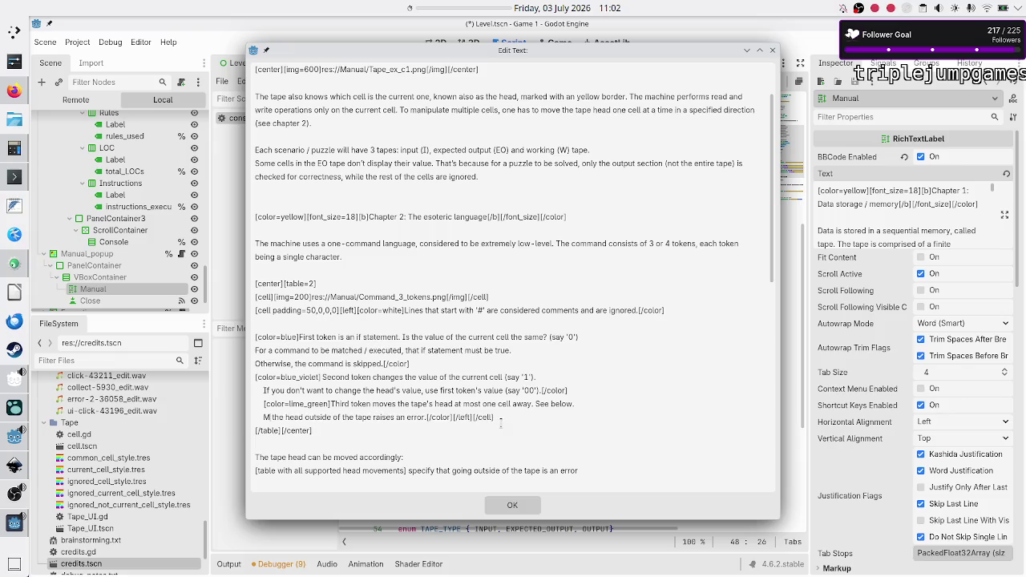
pyautogui.press('Tab')
pyautogui.write('Attemptin')
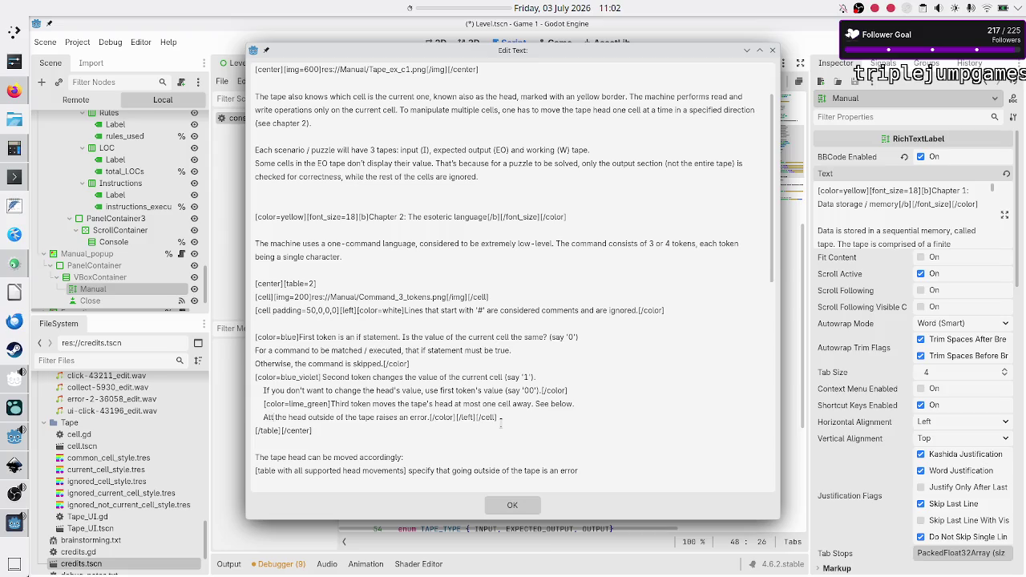
pyautogui.write('g')
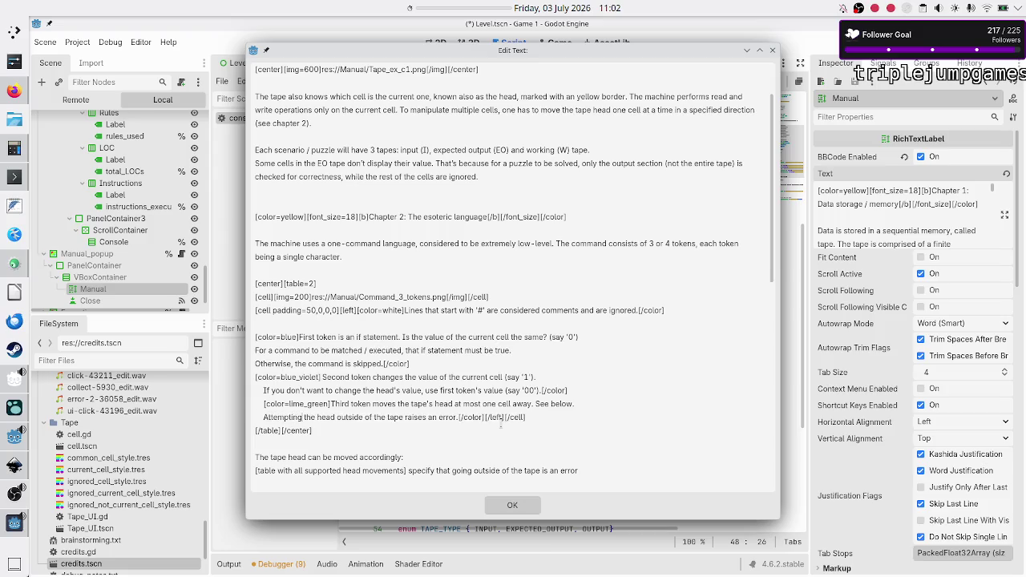
pyautogui.write(' to move')
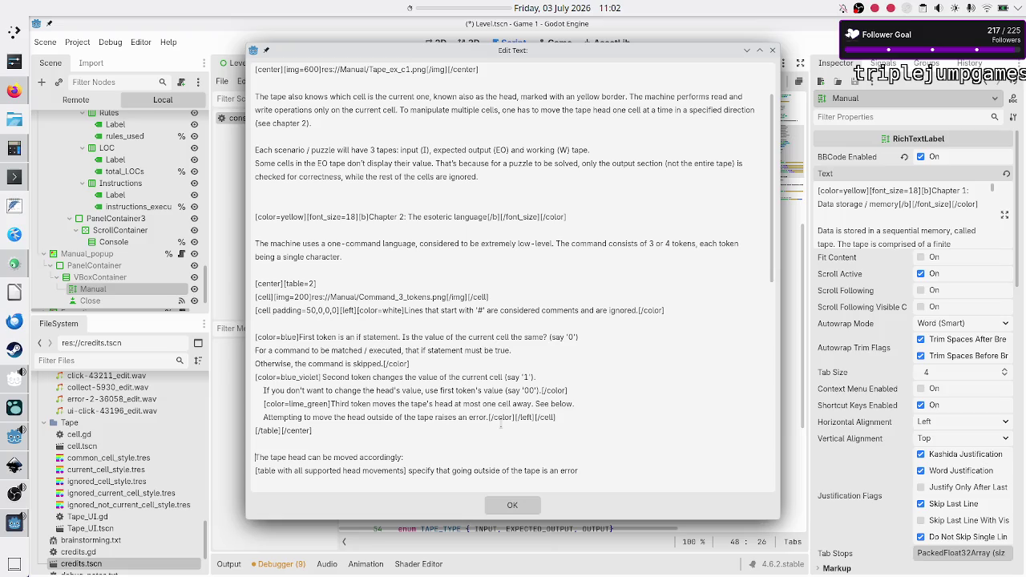
pyautogui.press('BackSpace')
pyautogui.press('BackSpace')
pyautogui.press('BackSpace')
pyautogui.press('BackSpace')
pyautogui.press('BackSpace')
pyautogui.press('BackSpace')
pyautogui.press('BackSpace')
pyautogui.press('BackSpace')
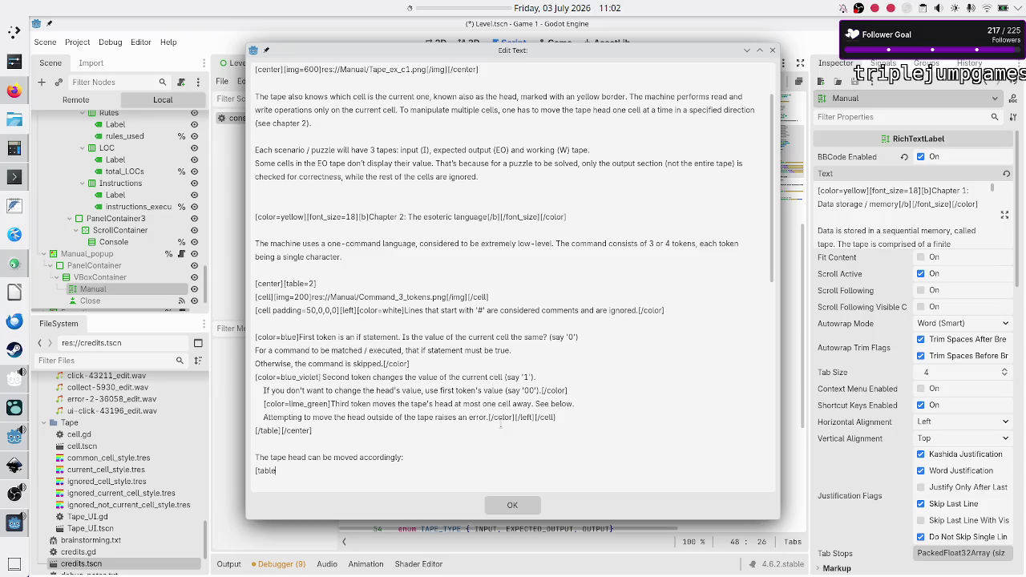
# Step: Start a [table=2] with the row [cell]L[/cell][cell]move head to the left*[/cell]
pyautogui.write('=')
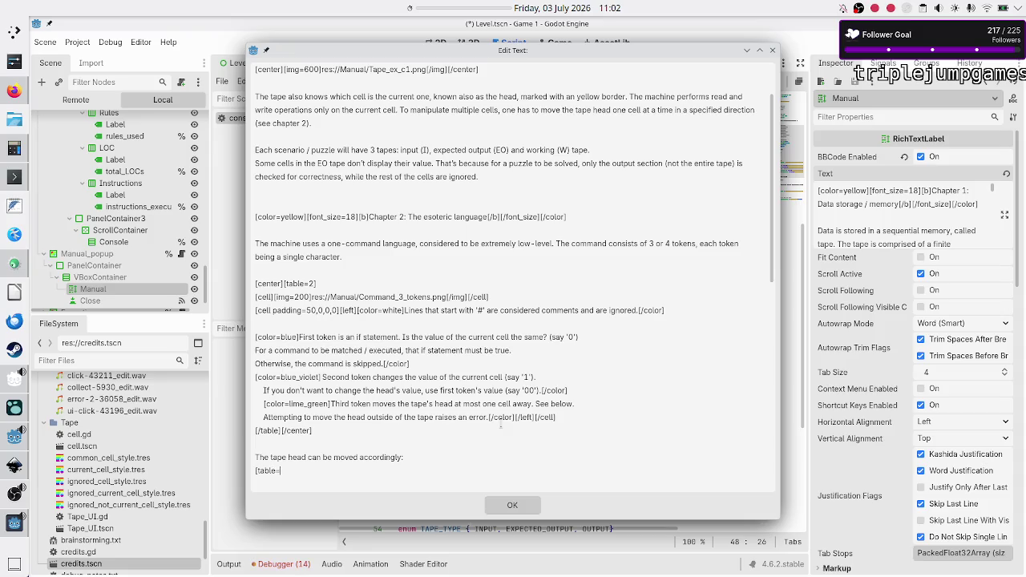
pyautogui.write('2')
pyautogui.write('] ')
pyautogui.write('[cell]')
pyautogui.write('L')
pyautogui.write(' []')
pyautogui.write('/ce')
pyautogui.write('ll')
pyautogui.write('[]')
pyautogui.write('cell')
pyautogui.write('move head to ')
pyautogui.write('the left')
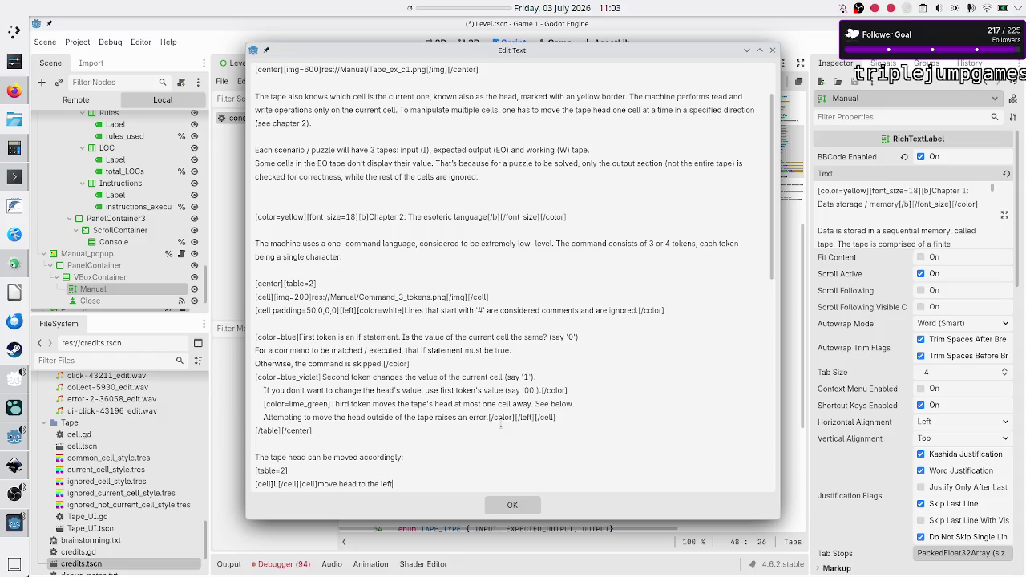
pyautogui.write('*')
pyautogui.write('*')
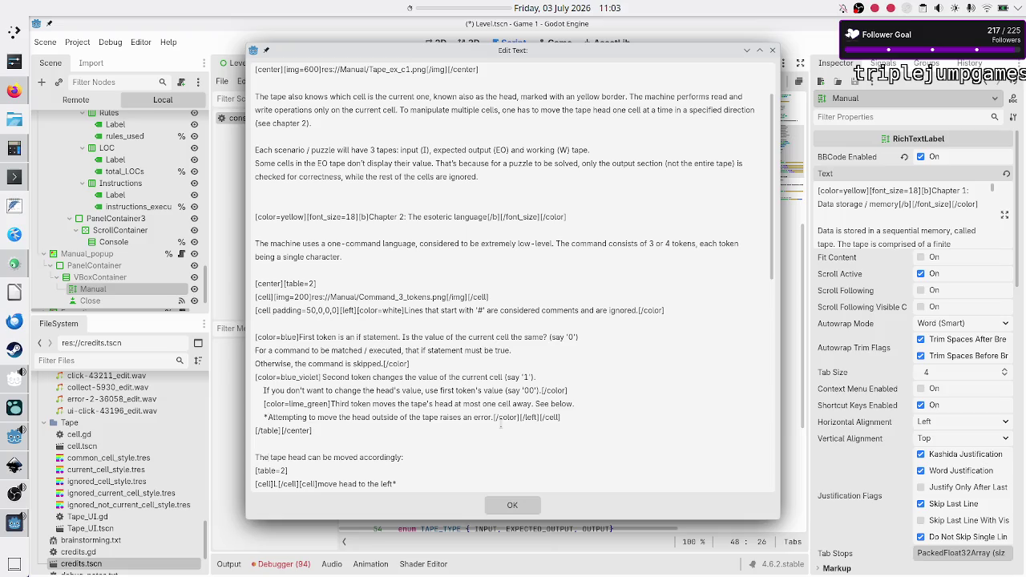
pyautogui.press('Down')
pyautogui.press('Down')
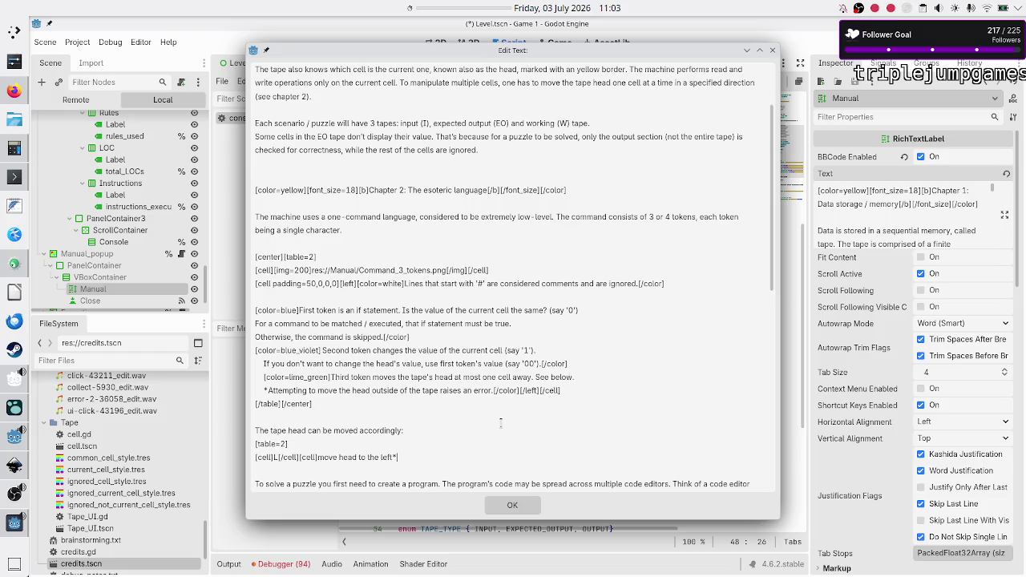
pyautogui.write('[/cell]')
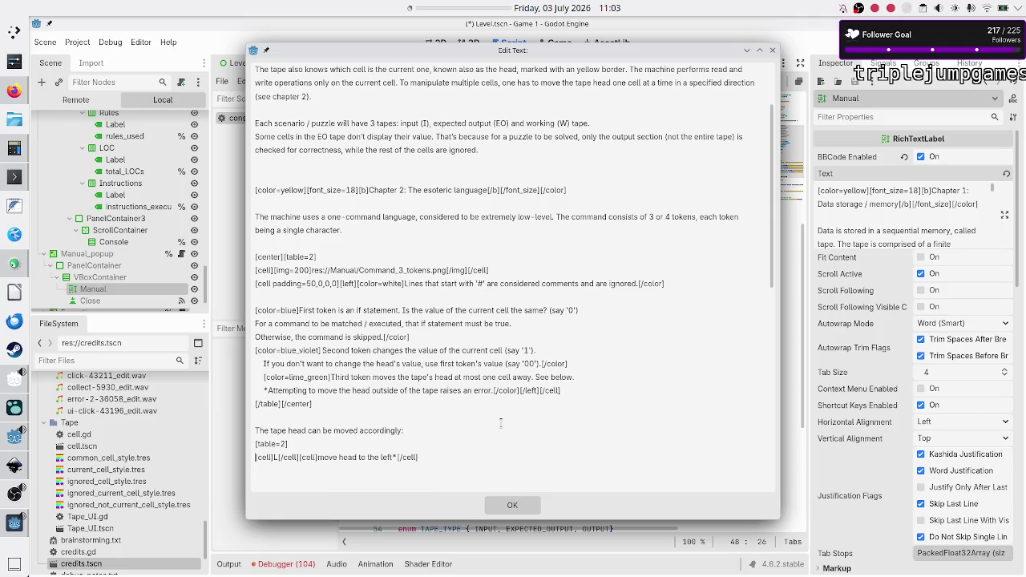
# Step: Duplicate the L row twice, giving three identical 'move head to the left*' rows
pyautogui.hotkey('shift', 'Home')
pyautogui.hotkey('ctrl', 'c')
pyautogui.press('End')
pyautogui.press('Return')
pyautogui.hotkey('ctrl', 'v')
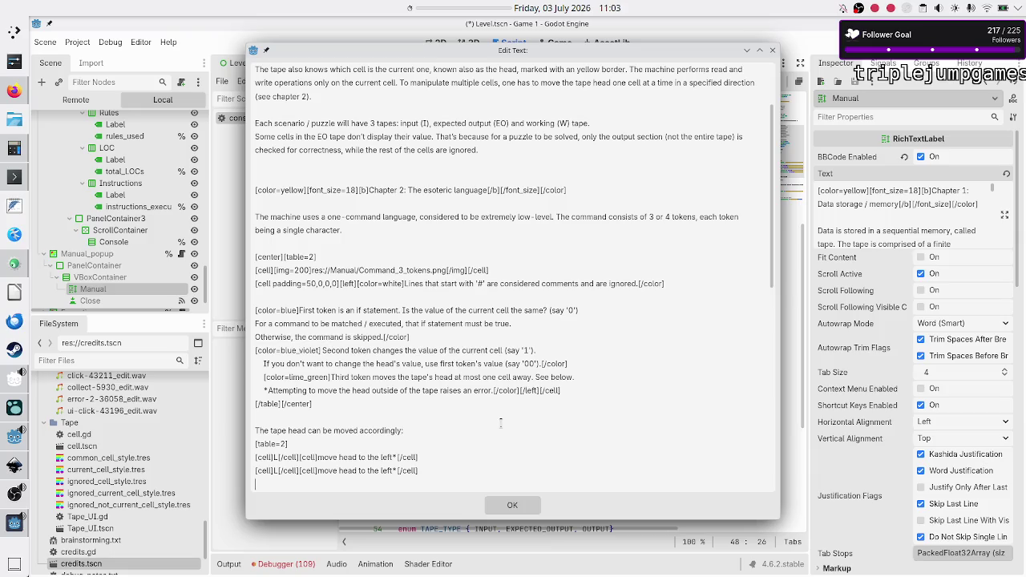
pyautogui.hotkey('ctrl', 'v')
# Step: Close the table with [/table] on a new line after the rows
pyautogui.press('Right')
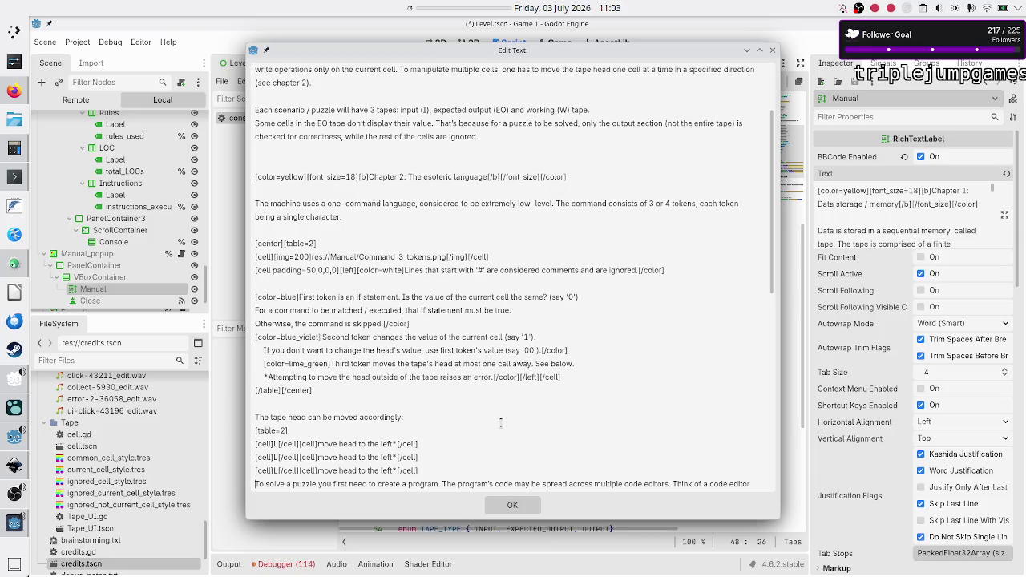
pyautogui.press('Return')
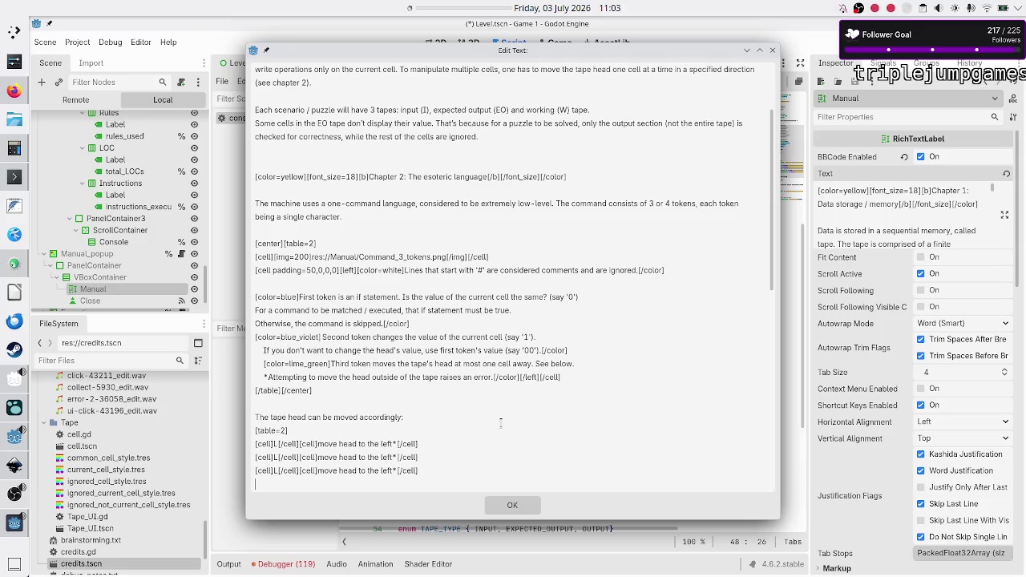
pyautogui.write('[]')
pyautogui.write('/table')
pyautogui.press('Down')
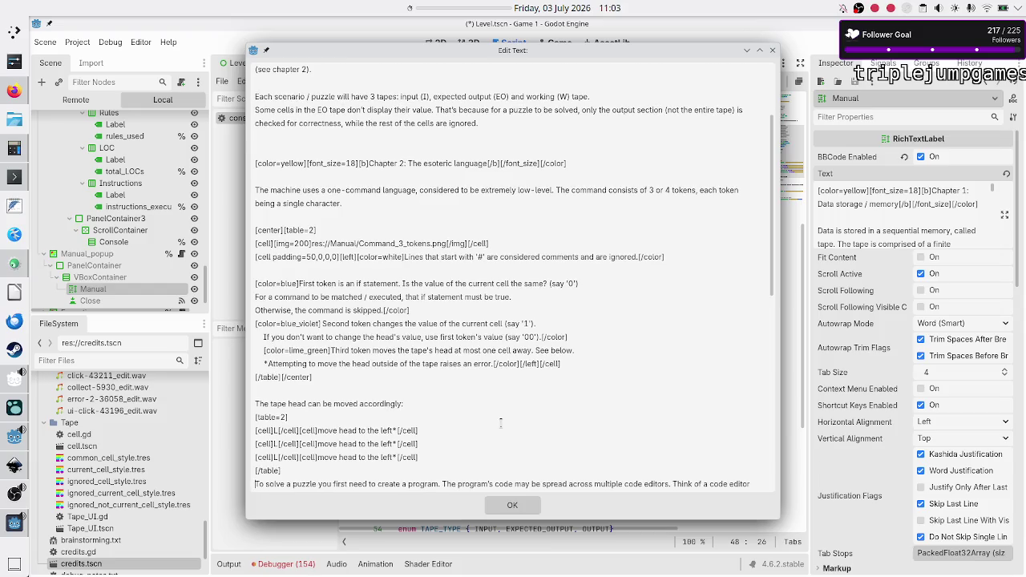
pyautogui.press('Down')
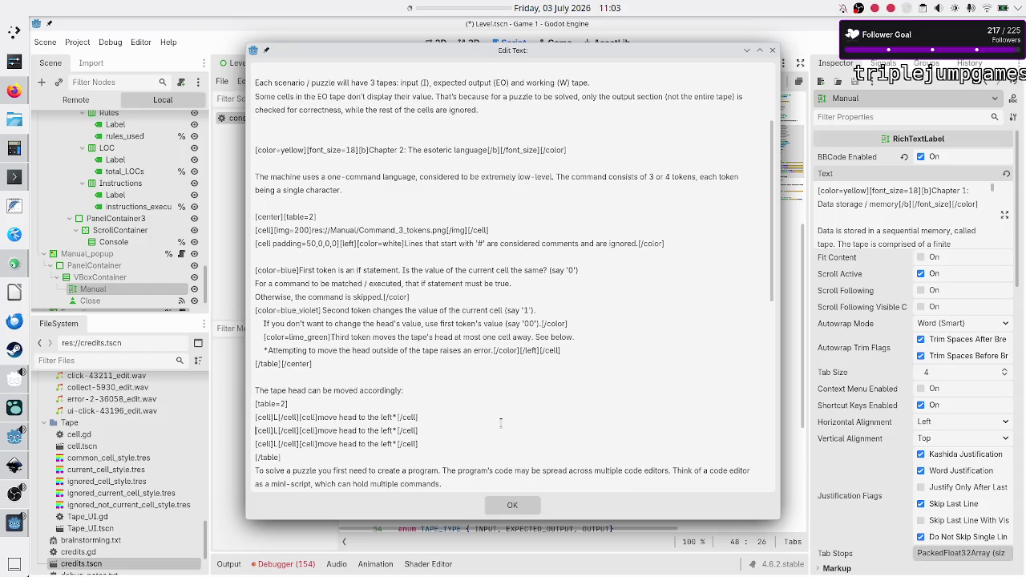
# Step: Add a blank line after the table and change row two to R with 'move head to the right*'
pyautogui.press('Return')
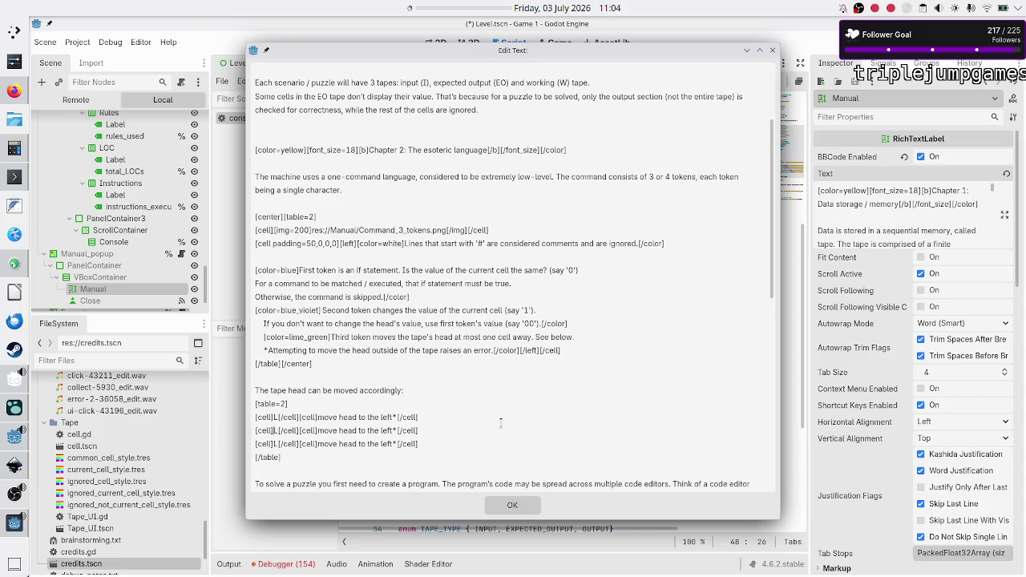
pyautogui.press('Delete')
pyautogui.write('R')
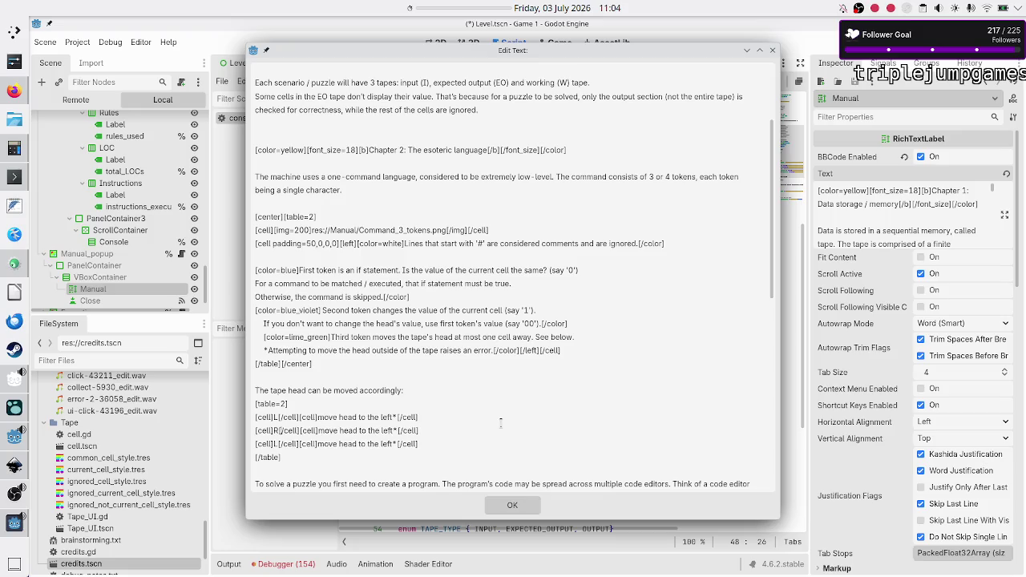
pyautogui.press('Right')
pyautogui.press('Right')
pyautogui.press('BackSpace')
pyautogui.press('BackSpace')
pyautogui.press('BackSpace')
pyautogui.write('right')
# Step: Change row three to '.' with the description 'don't move the head'
pyautogui.press('BackSpace')
pyautogui.write('.')
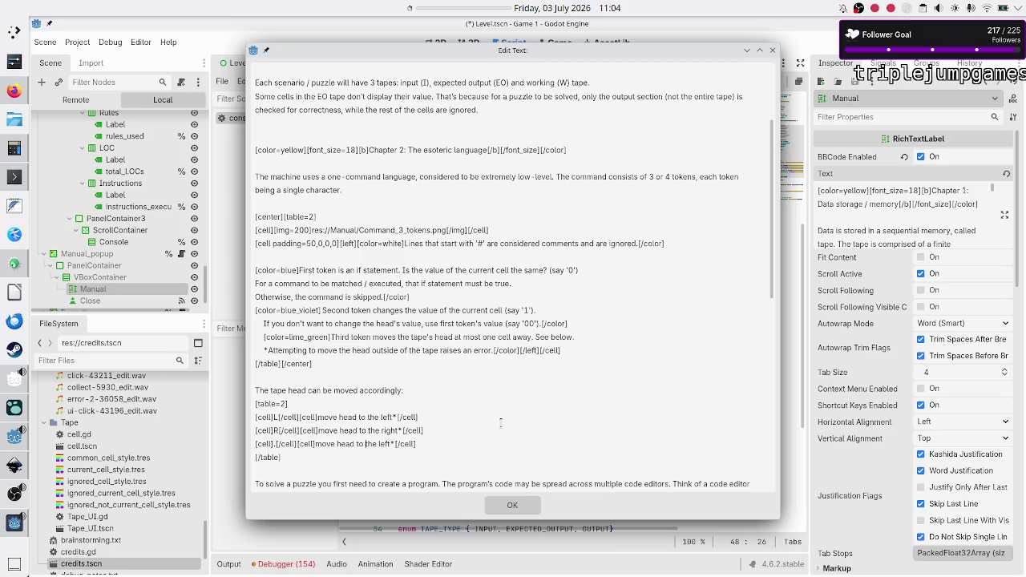
pyautogui.press('BackSpace')
pyautogui.press('BackSpace')
pyautogui.press('BackSpace')
pyautogui.write("don't move the head")
pyautogui.write(' ()not')
# Step: Remove '(not' and ')' from the third row, apply the Manual text, and save the scene
pyautogui.press('BackSpace')
pyautogui.press('BackSpace')
pyautogui.press('BackSpace')
pyautogui.press('BackSpace')
pyautogui.press('Delete')
pyautogui.click(512, 505)
pyautogui.click(426, 416)
pyautogui.hotkey('ctrl', 's')
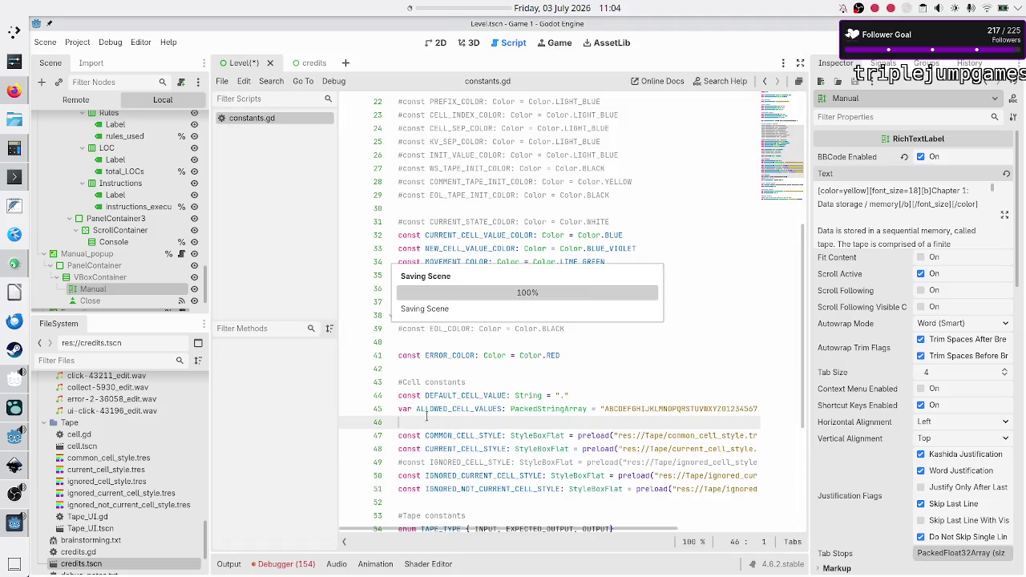
# Step: Run the game with F5 to preview the Chapter 2 table, then reopen the Manual text
pyautogui.press('F5')
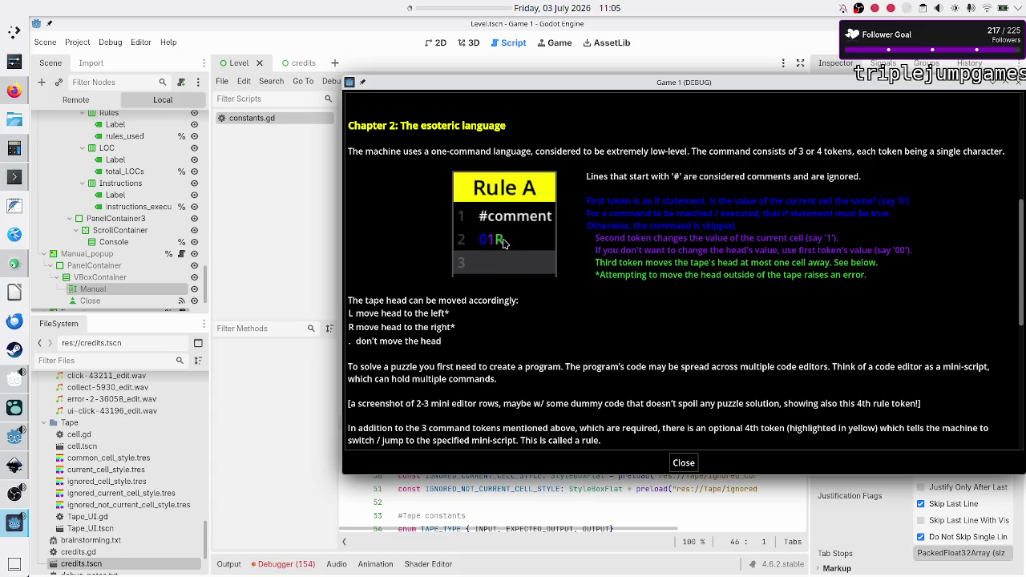
pyautogui.click(417, 489)
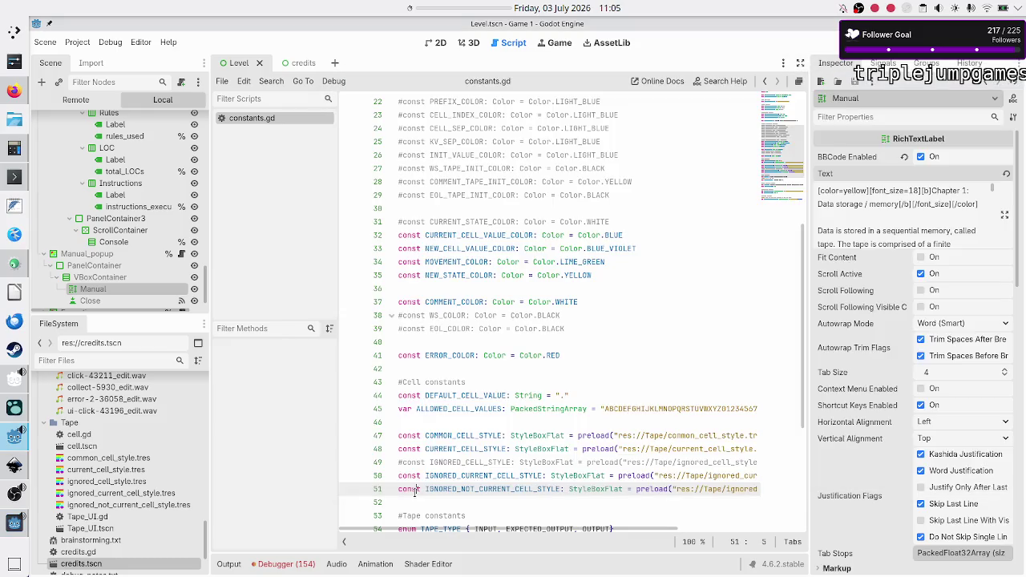
pyautogui.click(1005, 215)
# Step: Change the note to 'See table below.' and paste a [color=lime_green] tag before the L row's letter
pyautogui.scroll(-4, 473, 389)
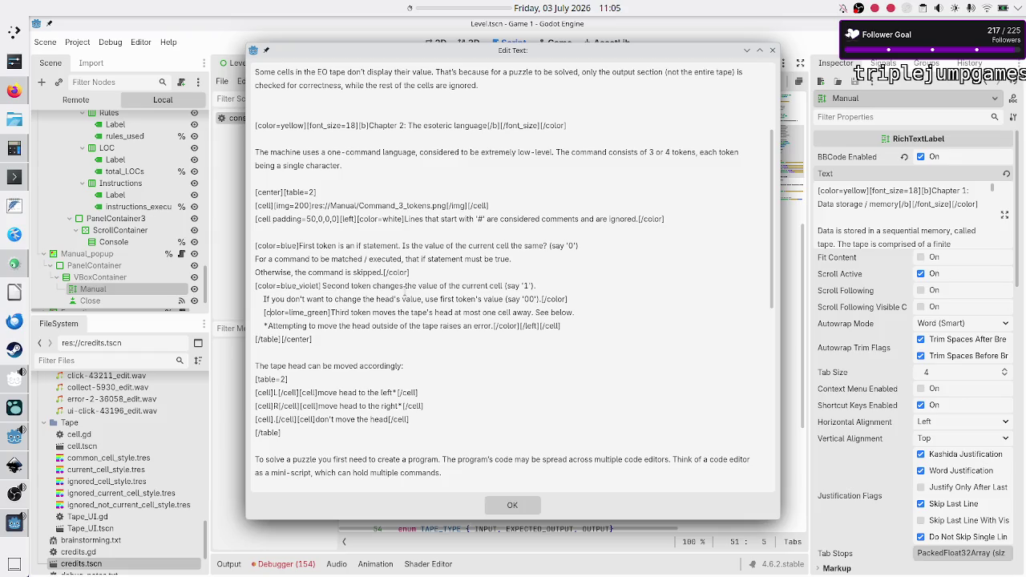
pyautogui.write('table')
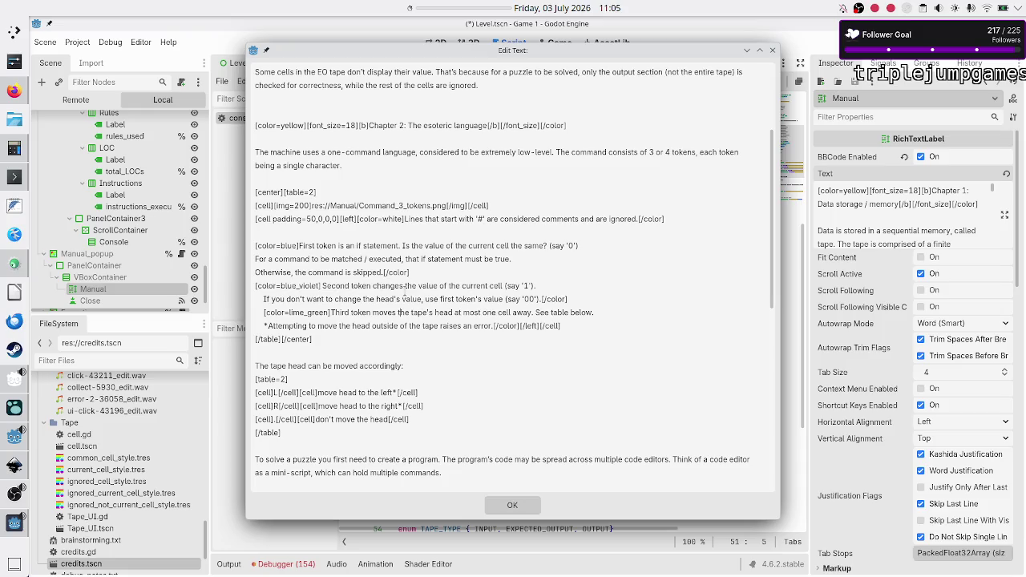
pyautogui.hotkey('shift', 'Right')
pyautogui.hotkey('shift', 'Right')
pyautogui.hotkey('shift', 'Right')
pyautogui.hotkey('ctrl', 'c')
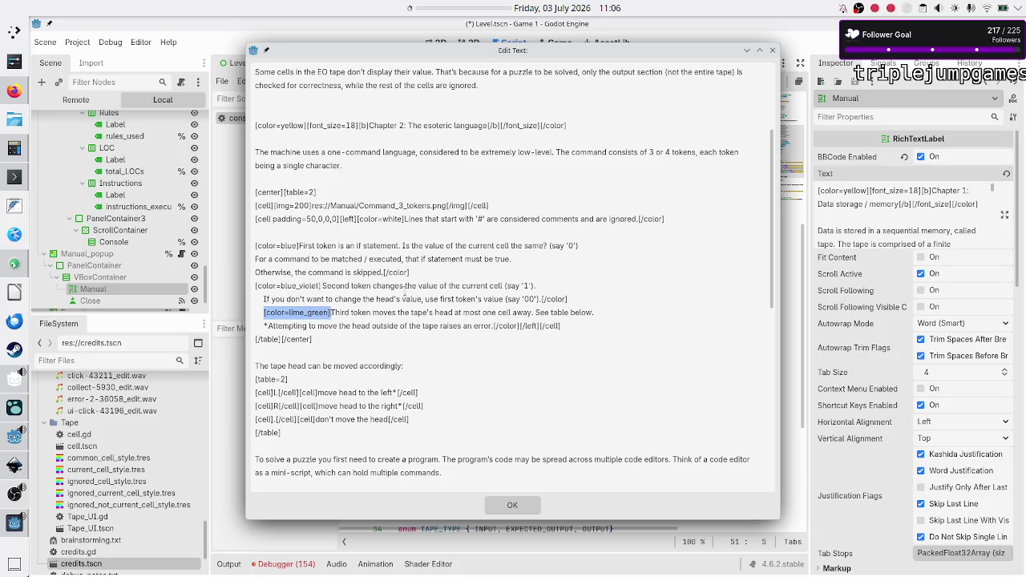
pyautogui.press('Right')
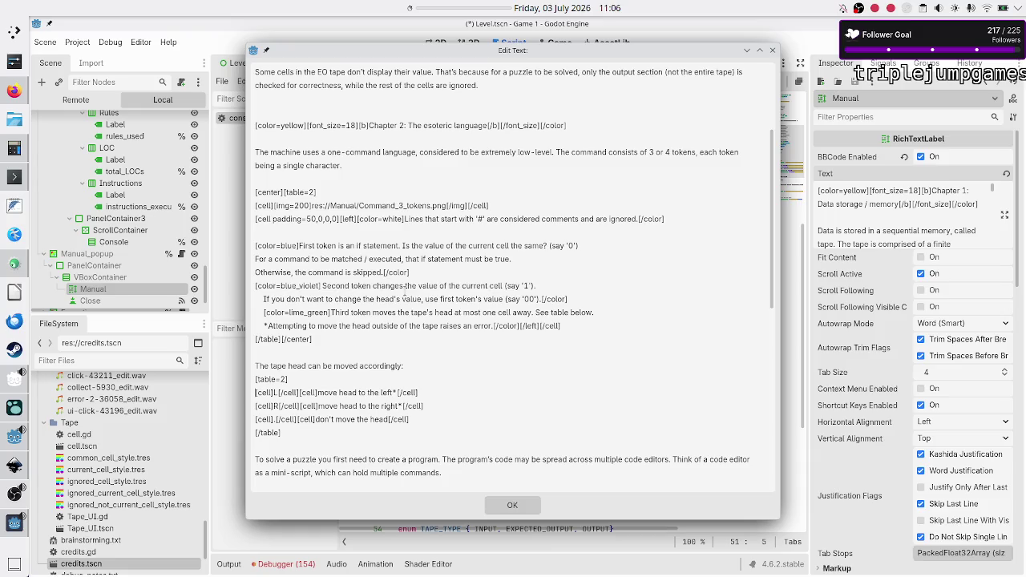
pyautogui.hotkey('ctrl', 'v')
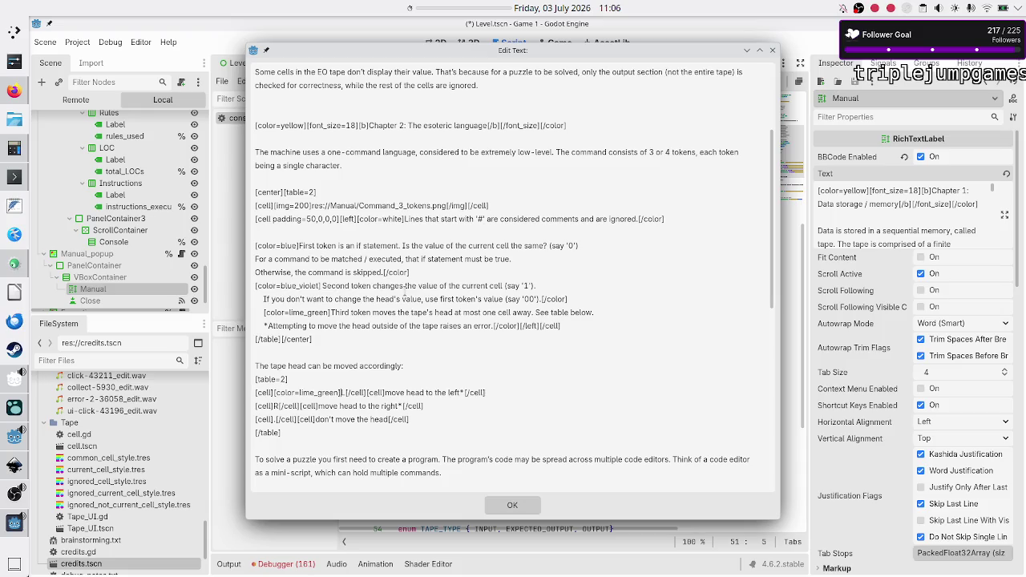
# Step: Close the L colour tag and wrap the R symbol in [color=lime_green]…[/color]
pyautogui.write('[')
pyautogui.write('/color')
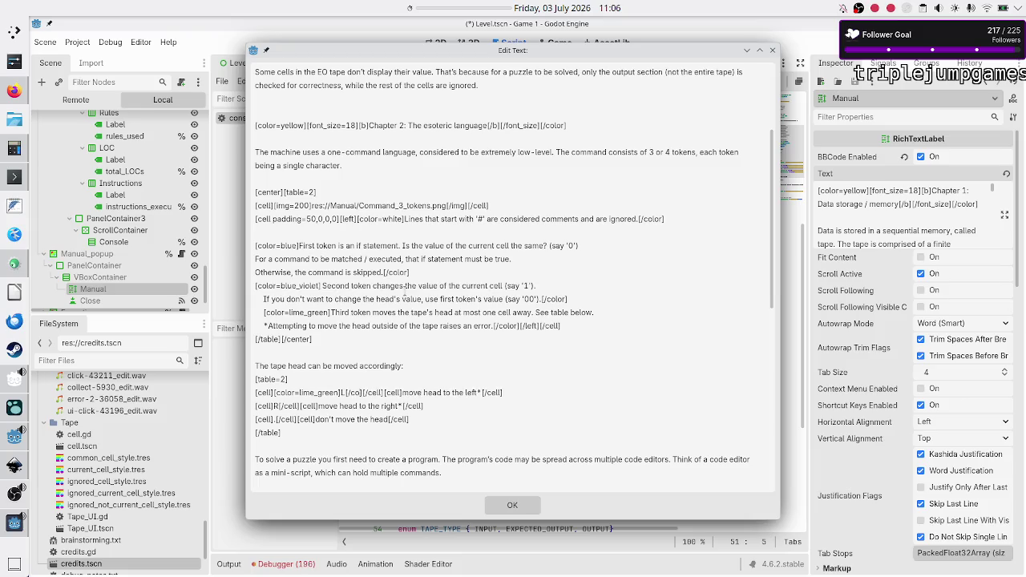
pyautogui.press('Down')
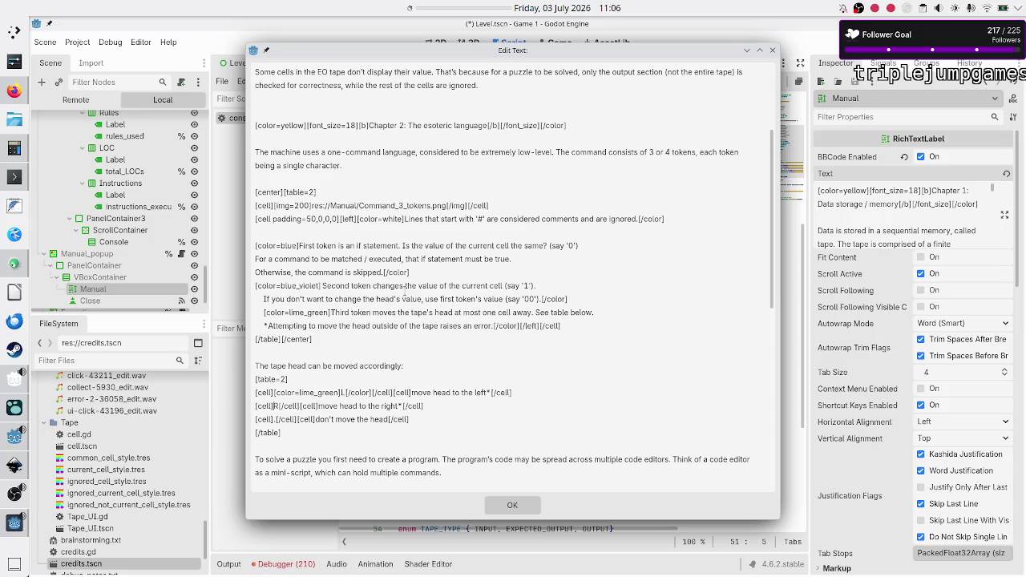
pyautogui.hotkey('ctrl', 'v')
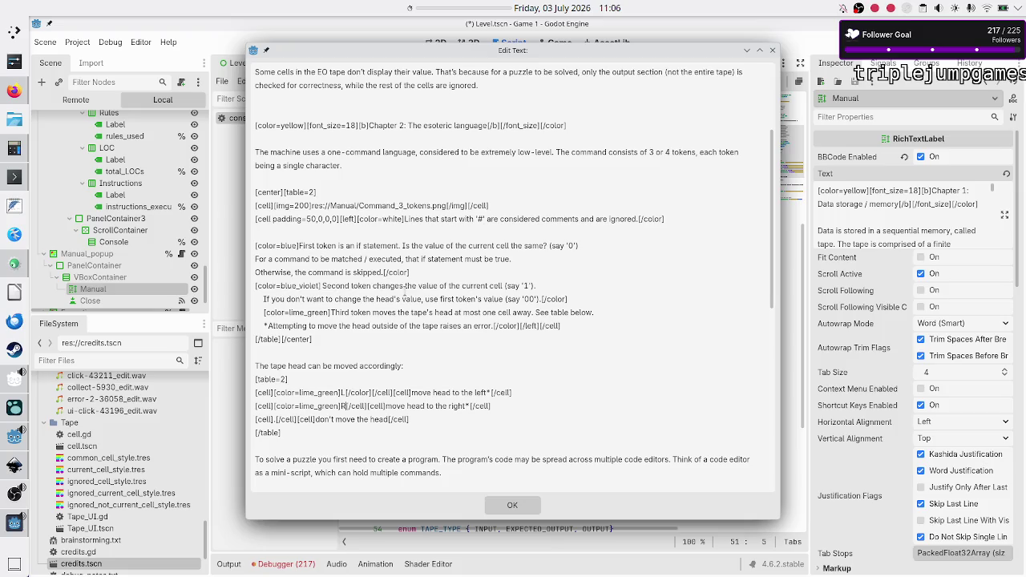
pyautogui.write('[')
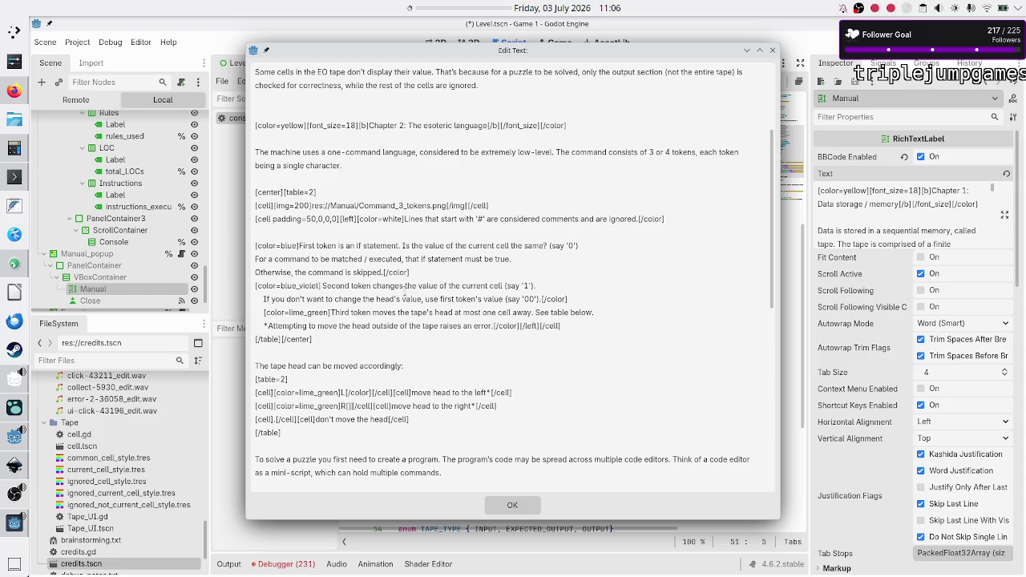
pyautogui.write('/color')
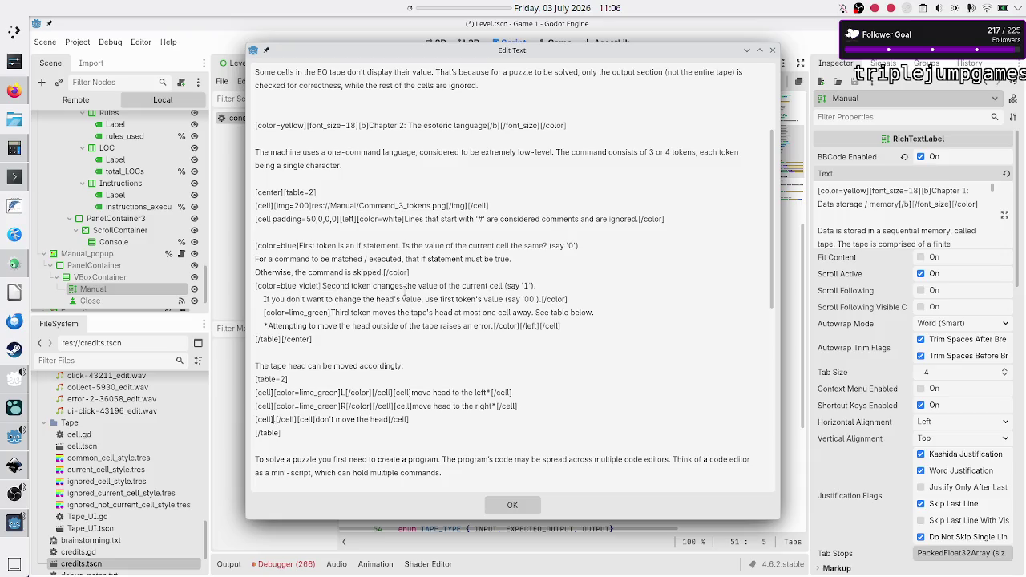
# Step: Colour the '.' symbol lime green, wrap the table in [center]…[/center], and bold L
pyautogui.hotkey('ctrl', 'v')
pyautogui.write('[/color')
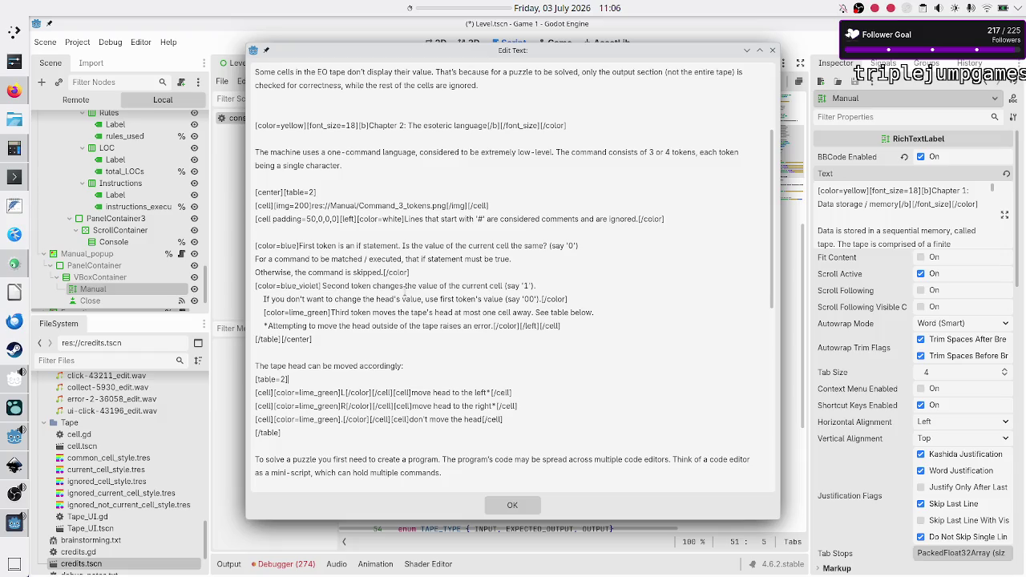
pyautogui.write('[center]')
pyautogui.write(' []/center')
pyautogui.press('Delete')
pyautogui.write('L')
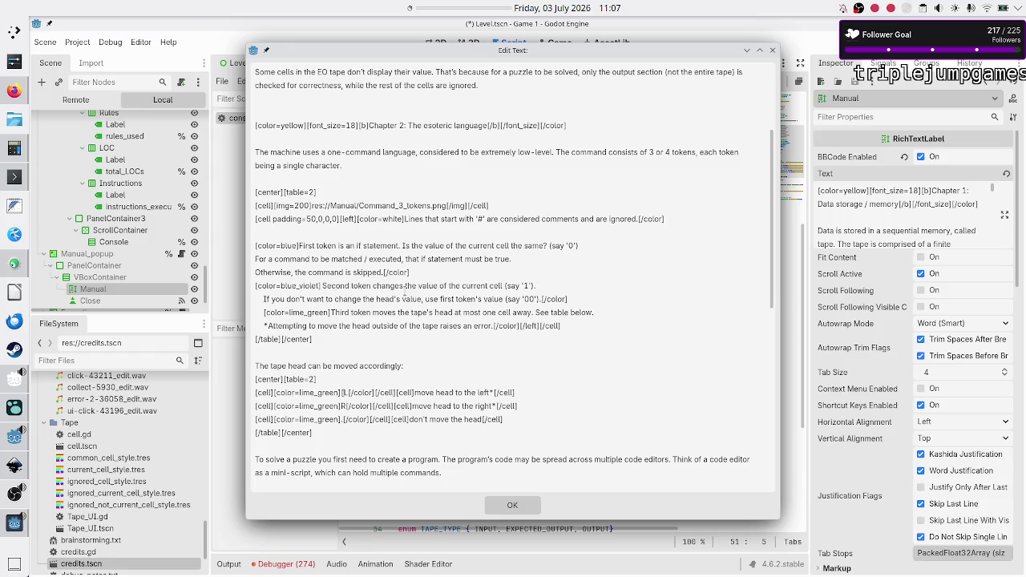
pyautogui.write('[b]')
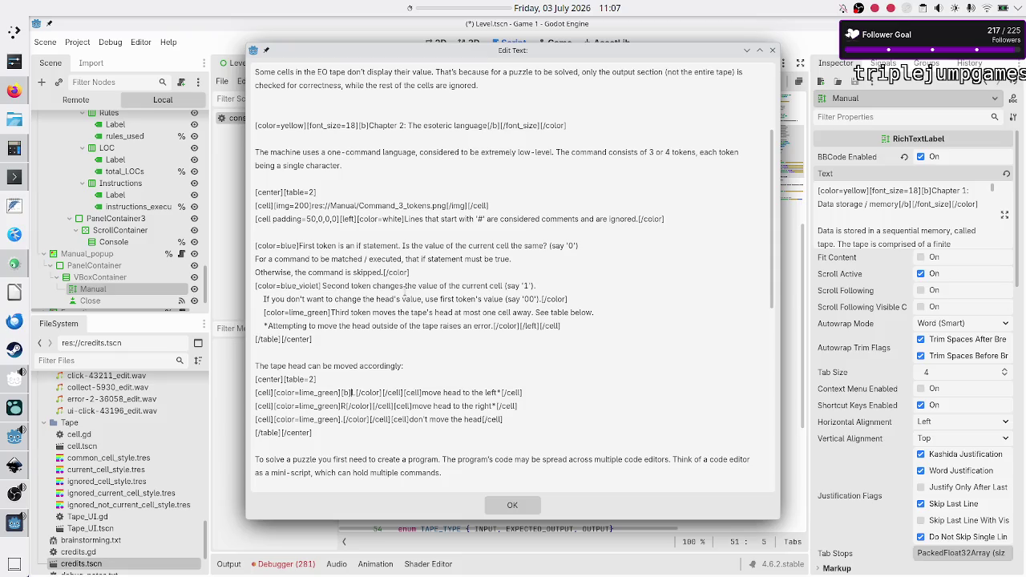
pyautogui.write('[')
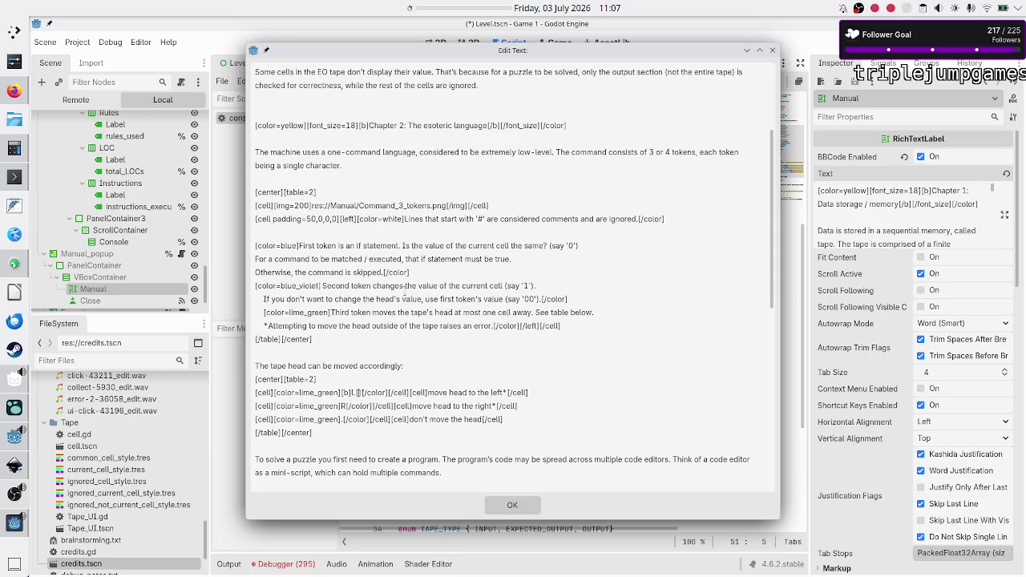
pyautogui.write('\x08')
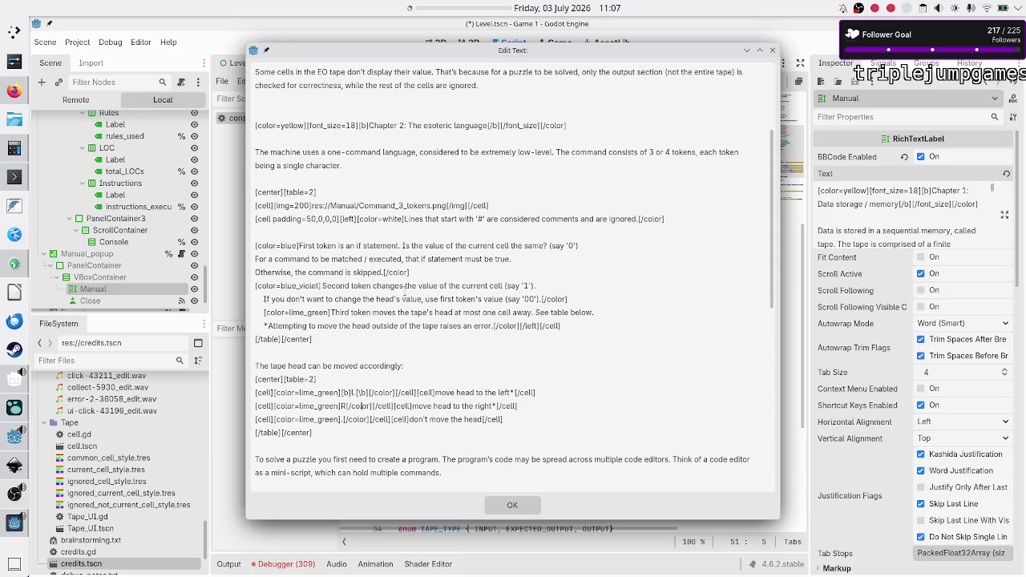
pyautogui.write('[')
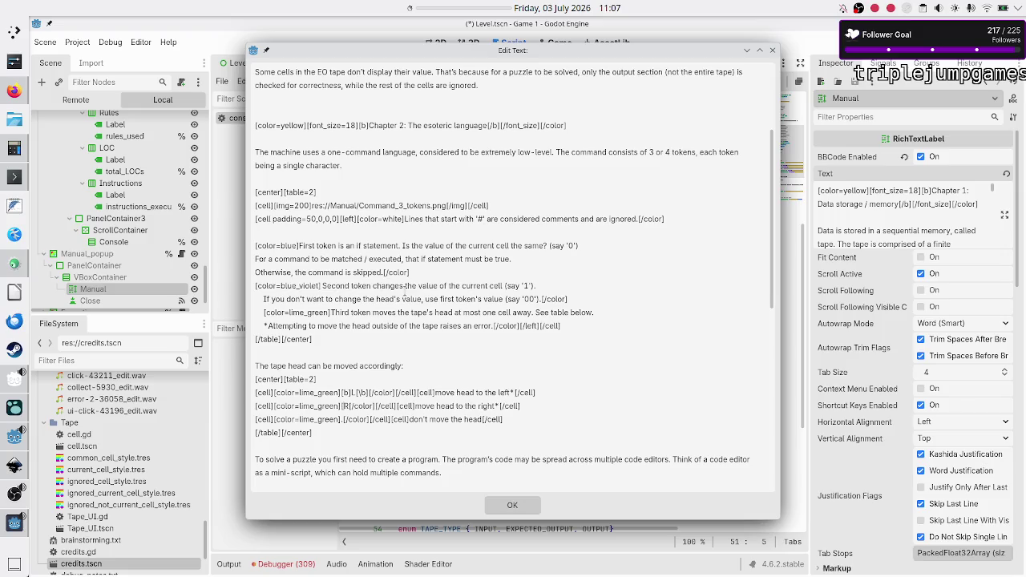
pyautogui.write('b')
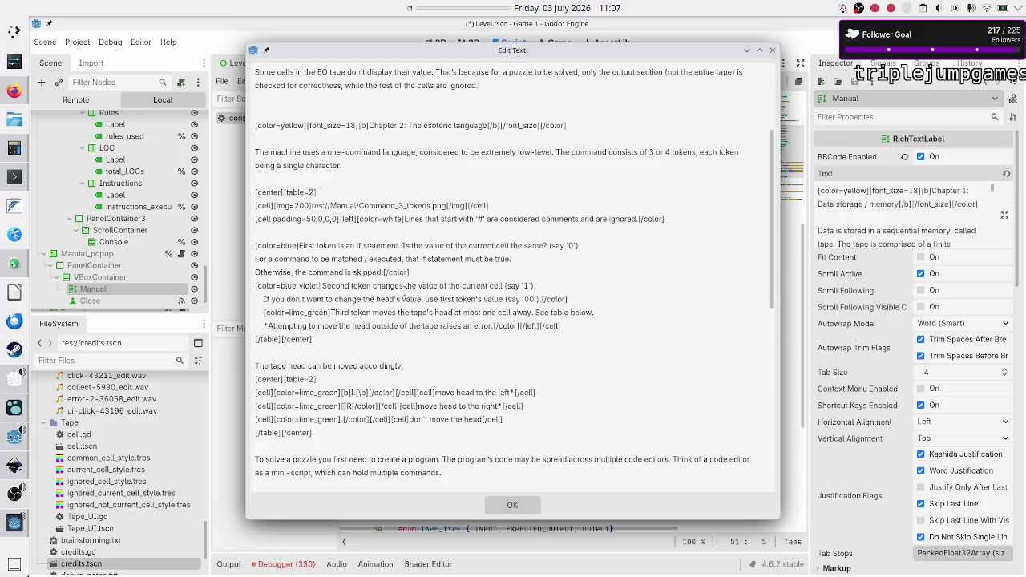
pyautogui.write('[\\')
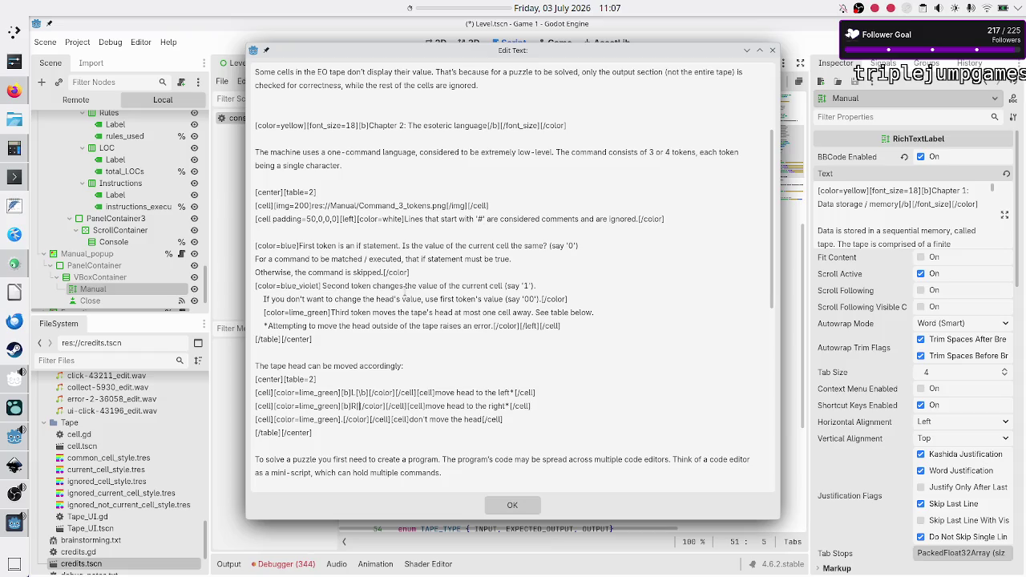
pyautogui.write('/b')
# Step: Bold the R and '.' symbols, give the move-left cell padding=50,0,0,0, and apply the Manual text
pyautogui.press('Down')
pyautogui.write('[')
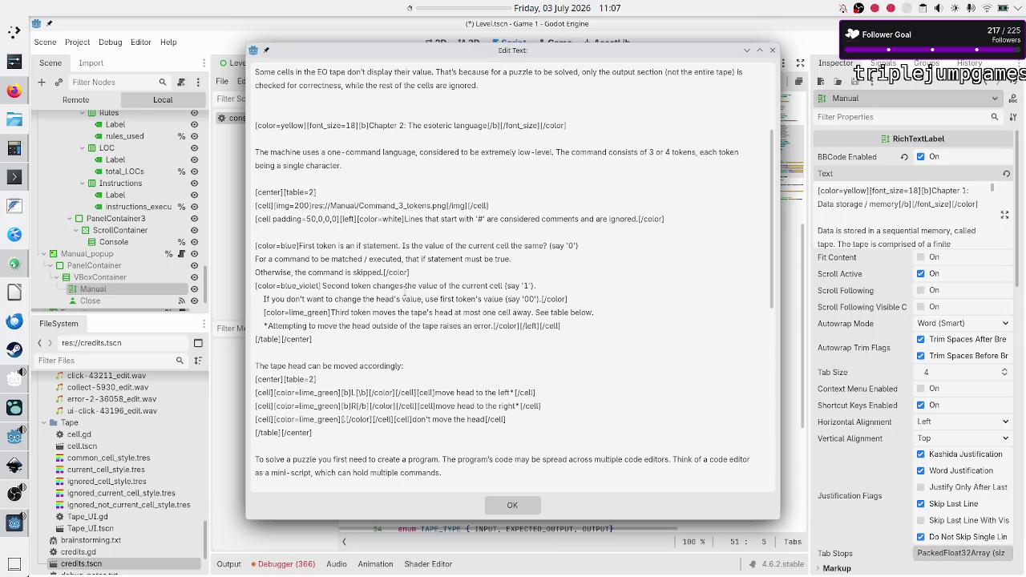
pyautogui.write('b].')
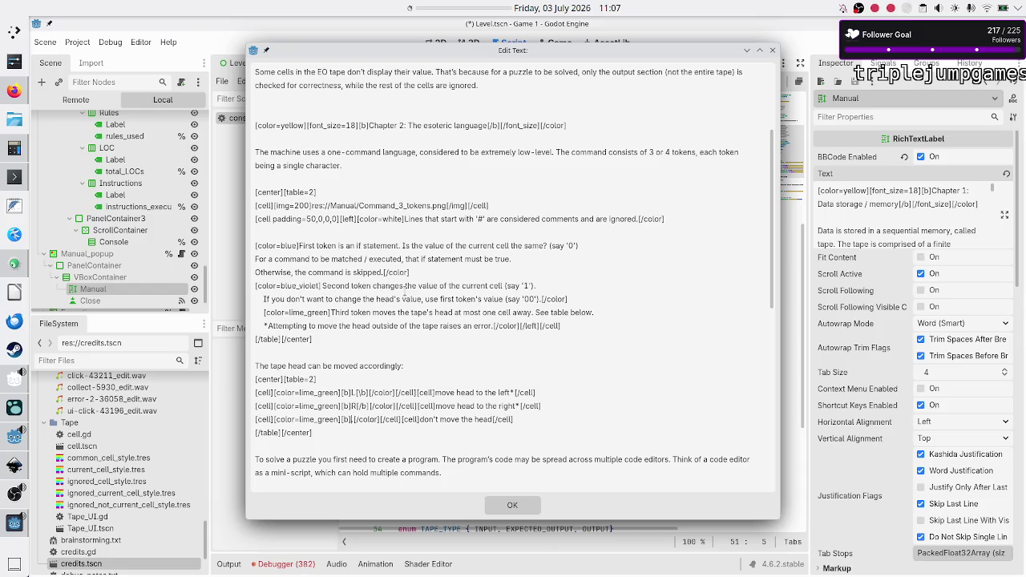
pyautogui.write('[')
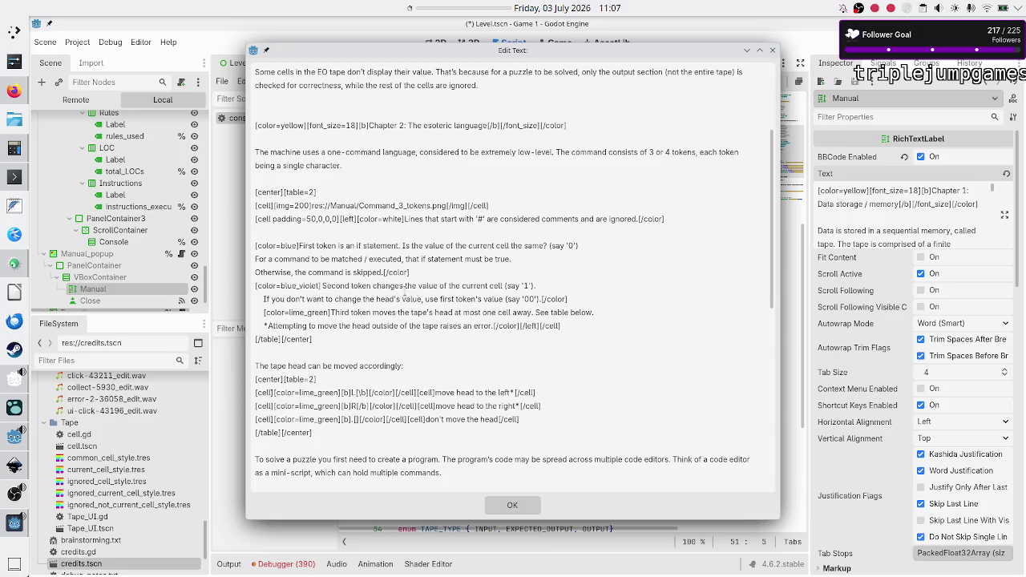
pyautogui.write('/b')
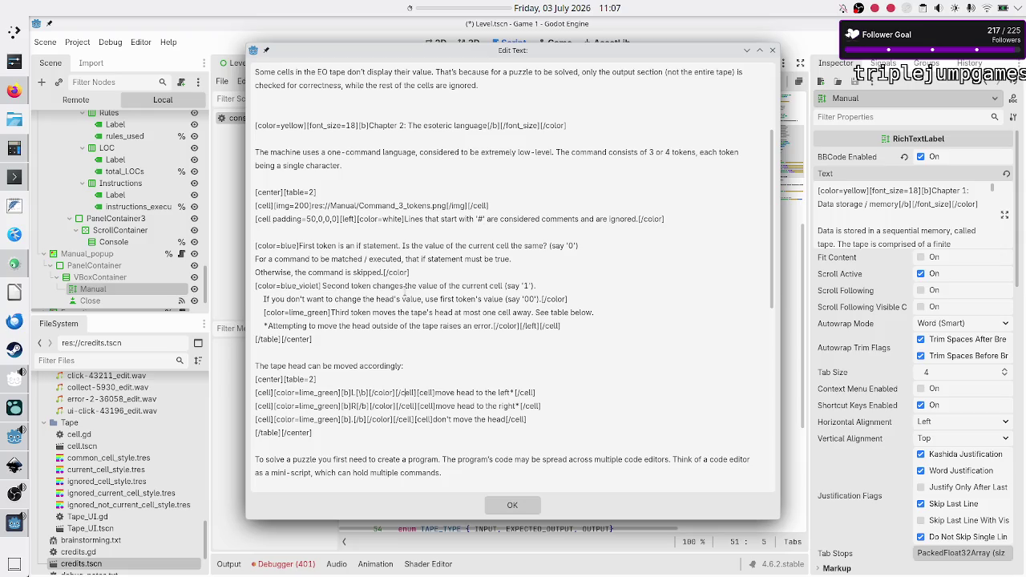
pyautogui.press('Right')
pyautogui.press('Right')
pyautogui.press('Right')
pyautogui.press('Right')
pyautogui.write('paddin')
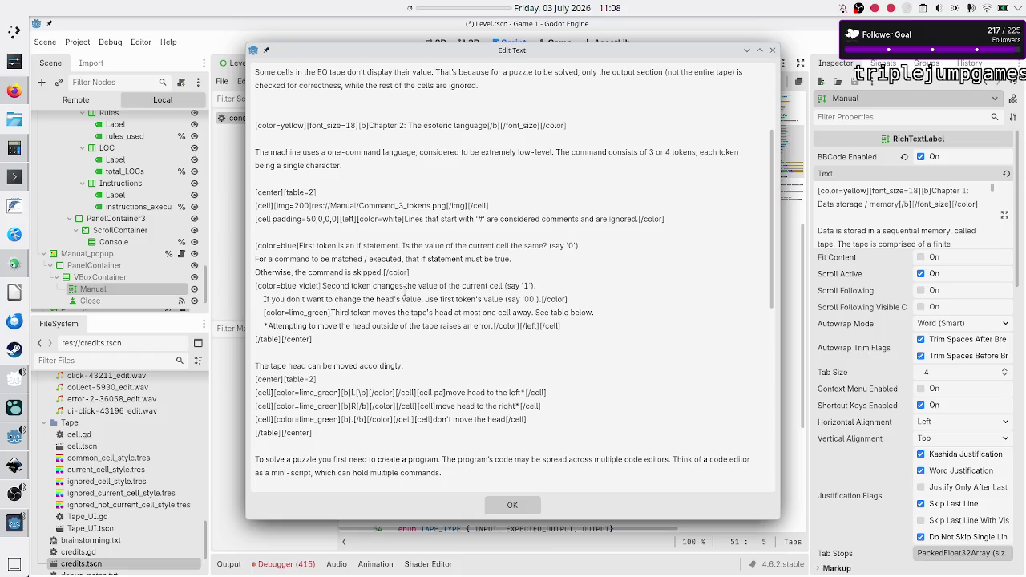
pyautogui.write('g=50,0,')
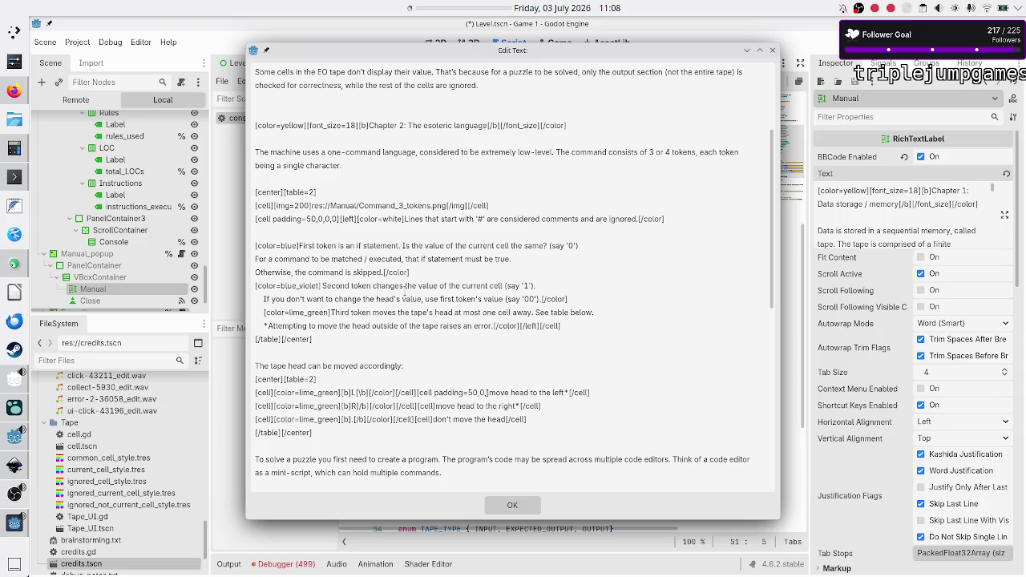
pyautogui.write('0,0')
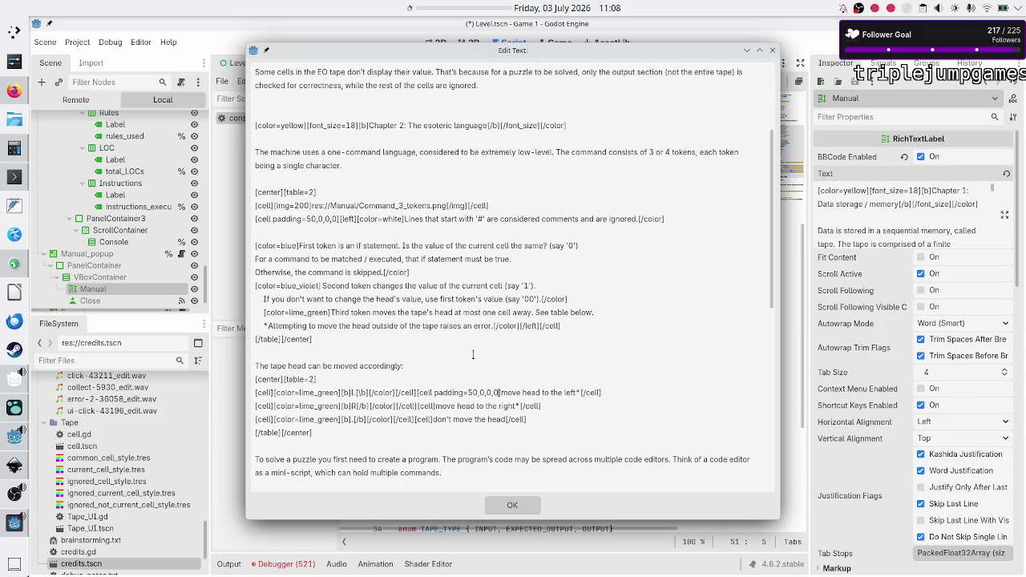
pyautogui.click(515, 507)
# Step: Save the scene, run the game with F5 to view the Manual popup, and return to the editor
pyautogui.click(495, 396)
pyautogui.hotkey('ctrl', 's')
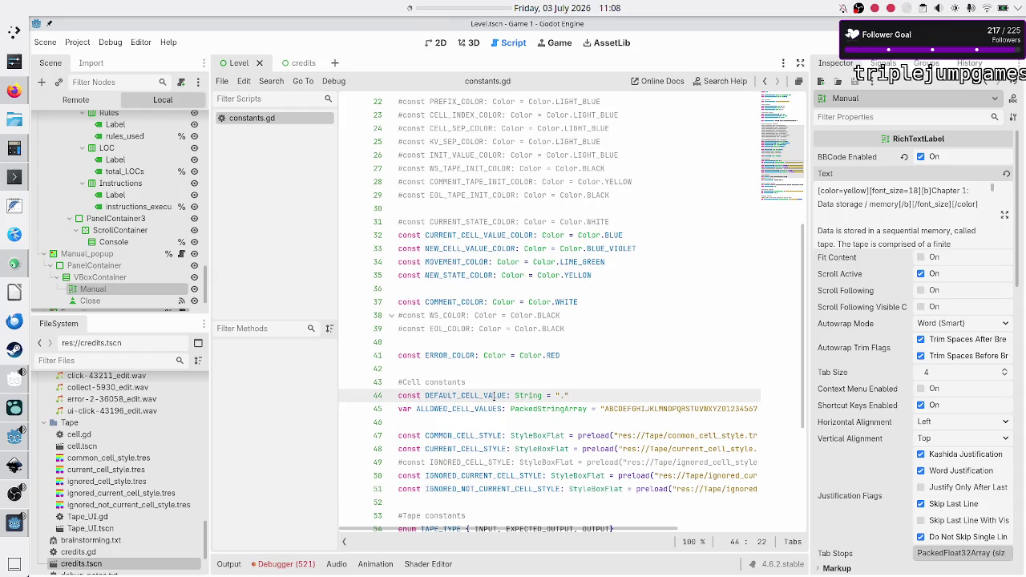
pyautogui.press('F5')
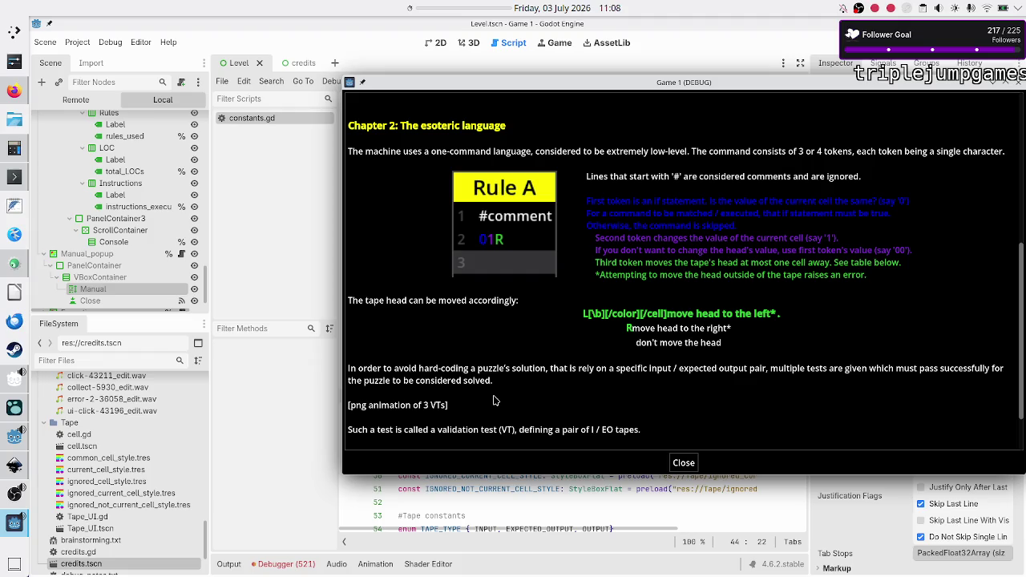
pyautogui.hotkey('alt', 'Tab')
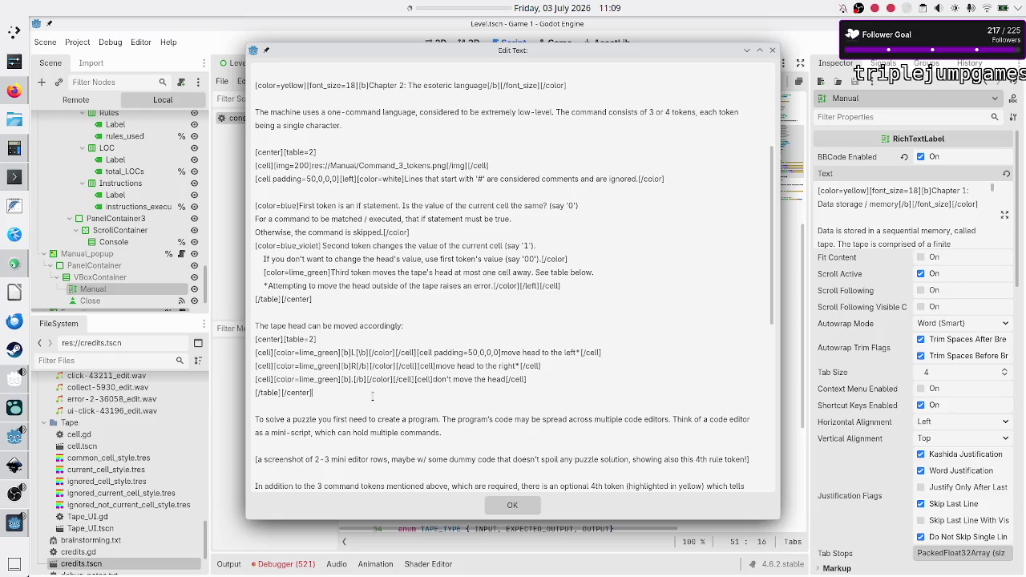
# Step: Check the game's Manual popup, close the Manual text editor, and show the debugger's 521 errors
pyautogui.click(5, 526)
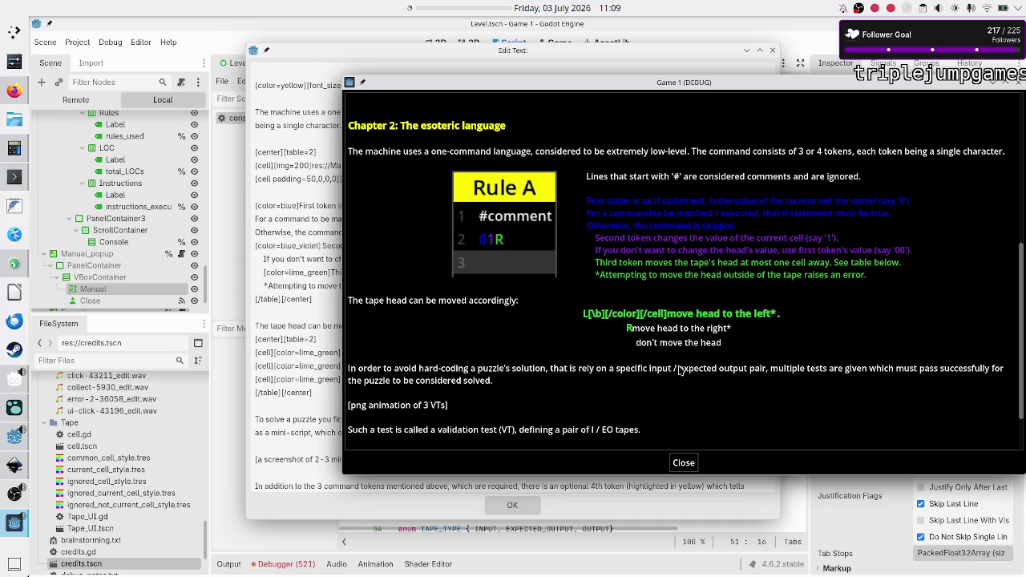
pyautogui.click(335, 385)
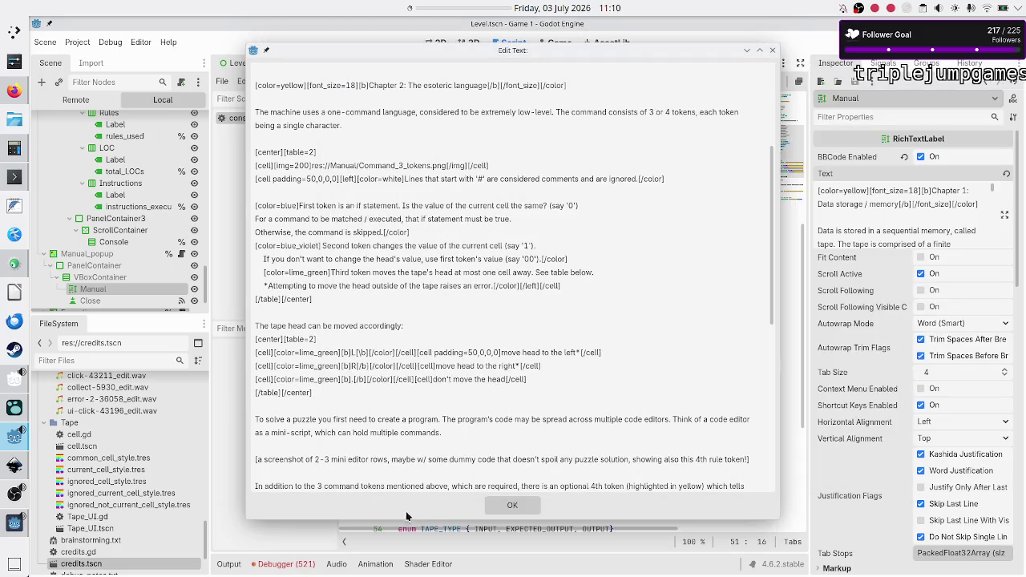
pyautogui.press('Escape')
pyautogui.click(308, 566)
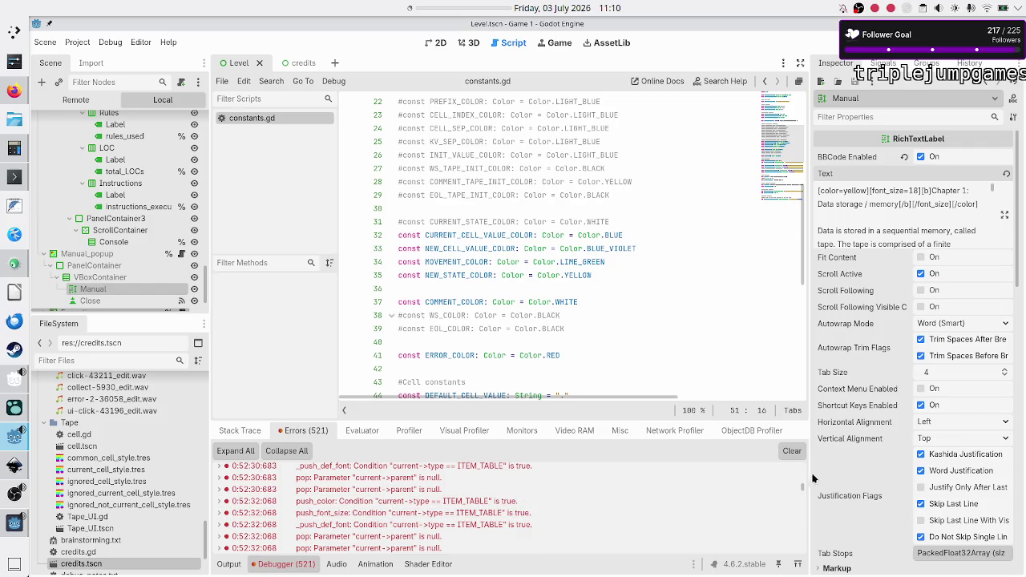
# Step: Review the ITEM_TABLE errors in the Errors list, then reopen the Manual label's full BBCode text
pyautogui.scroll(-5, 804, 489)
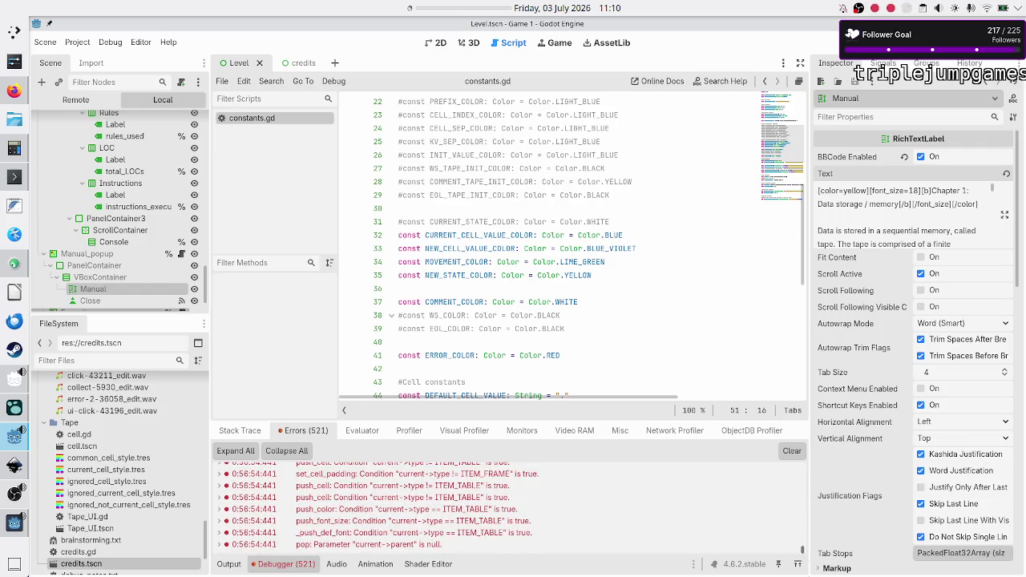
pyautogui.moveTo(550, 538)
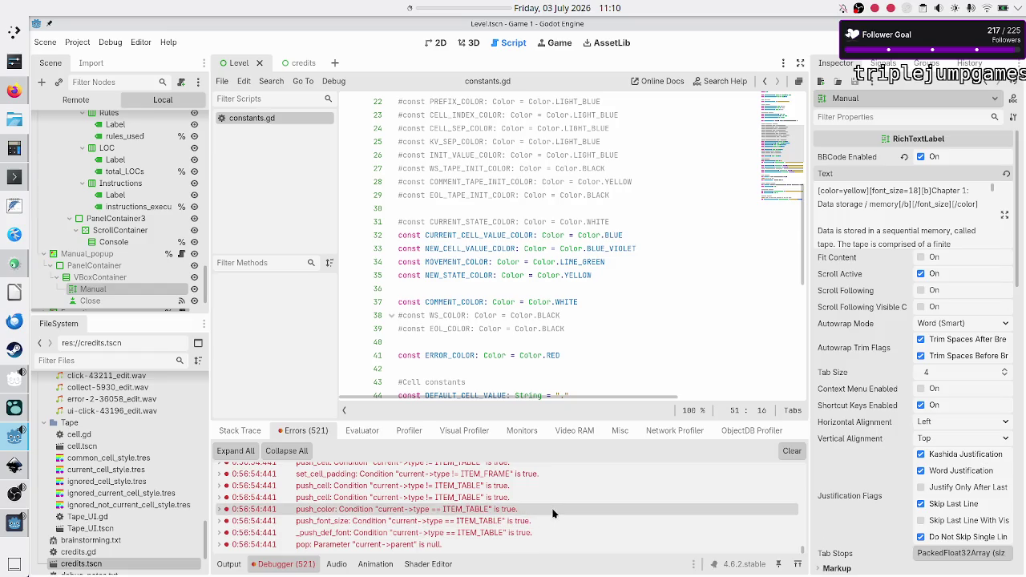
pyautogui.scroll(2, 552, 494)
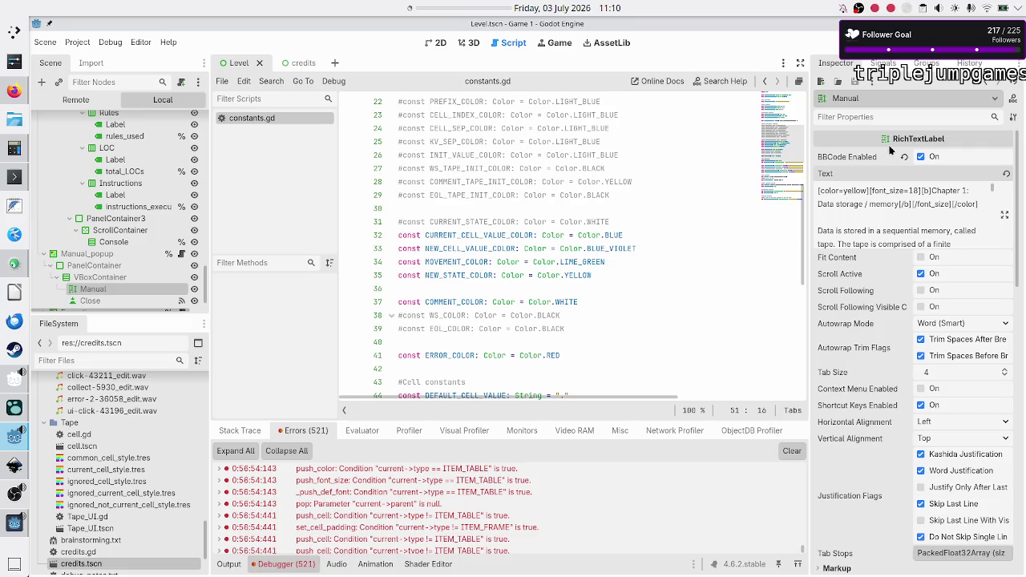
pyautogui.click(1005, 215)
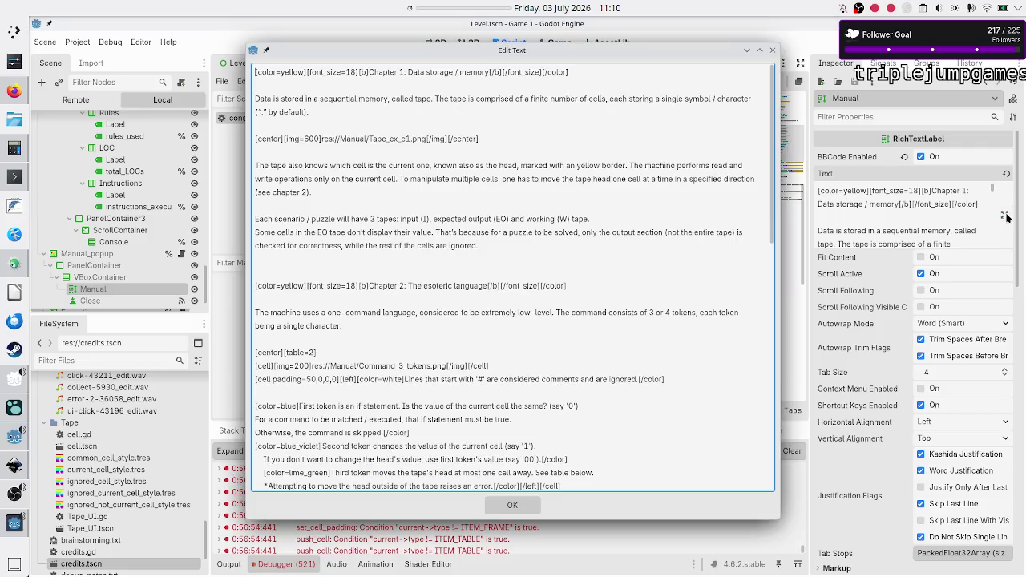
# Step: Delete the R and '.' rows and the leftover blank line from the head-movement table, then apply
pyautogui.scroll(-5, 438, 440)
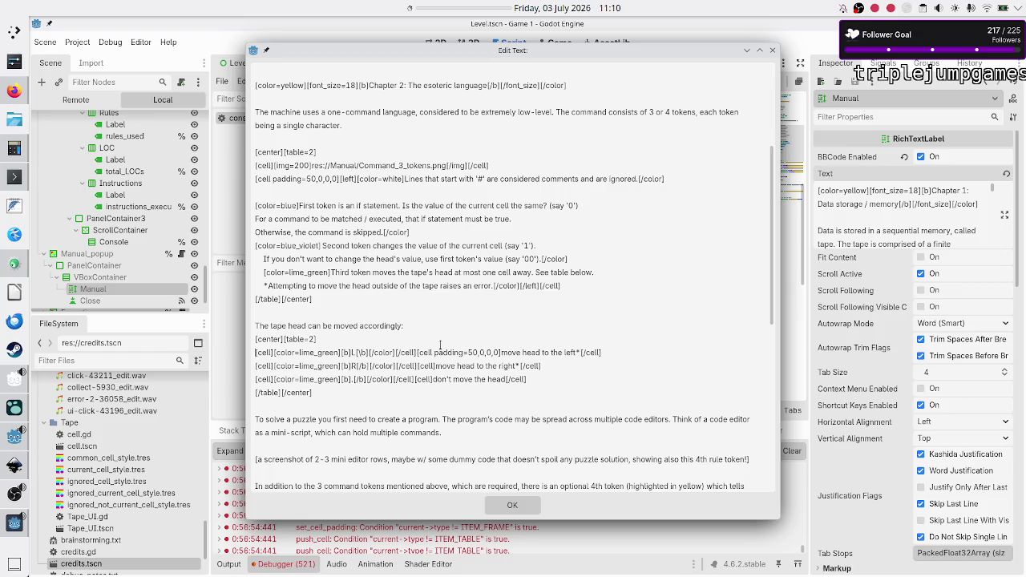
pyautogui.hotkey('shift', 'Down')
pyautogui.hotkey('shift', 'Down')
pyautogui.hotkey('ctrl', 'c')
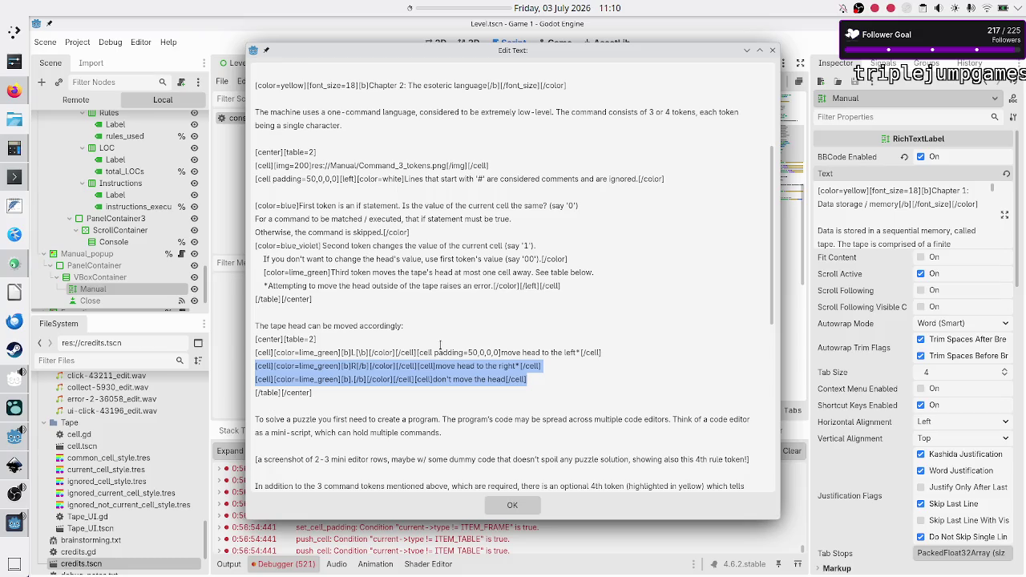
pyautogui.press('Delete')
pyautogui.press('BackSpace')
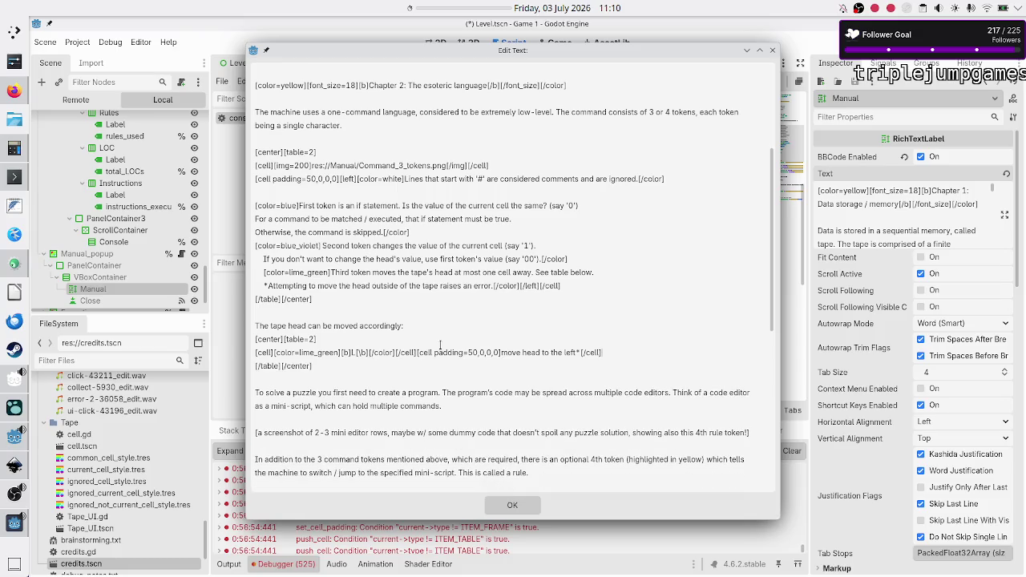
pyautogui.click(510, 504)
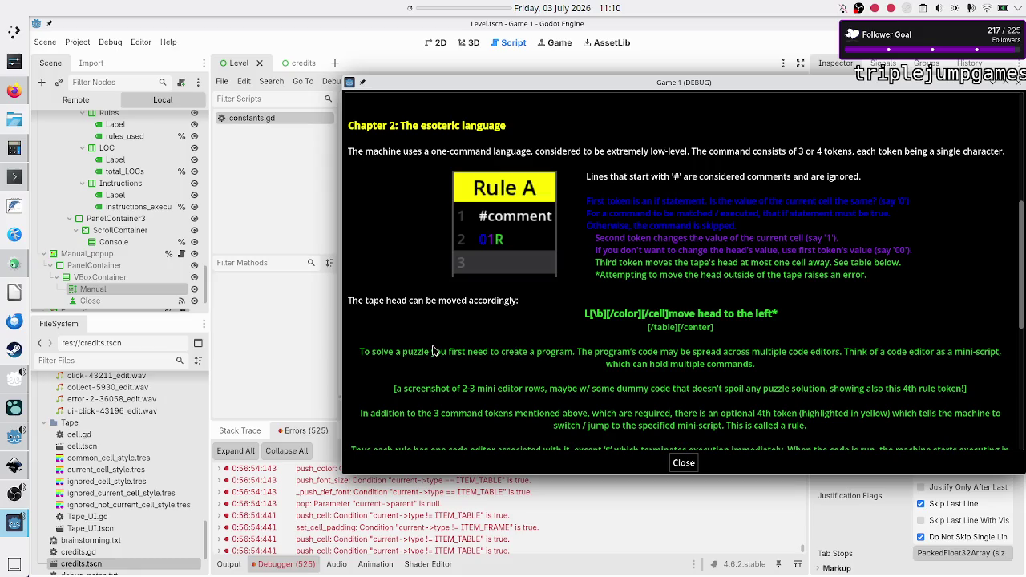
# Step: Close the running game and reopen the Manual text at the Chapter 2 head-movement table markup
pyautogui.click(315, 369)
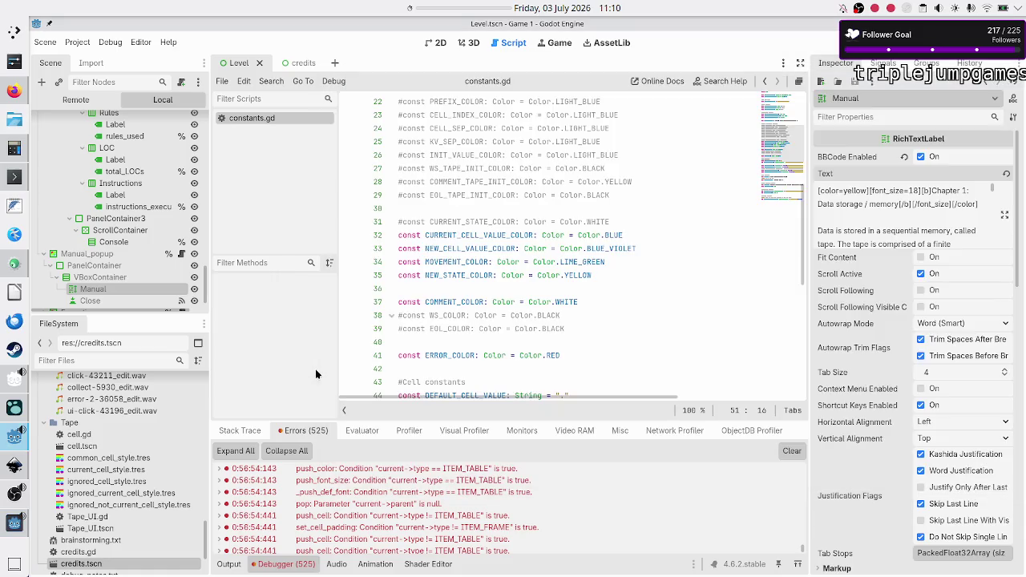
pyautogui.click(1005, 215)
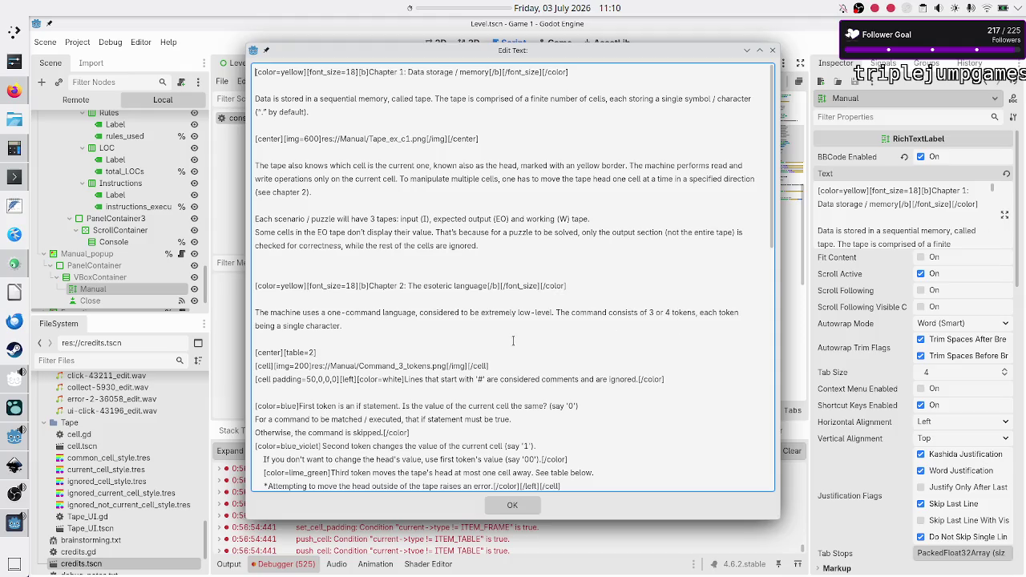
pyautogui.scroll(-2, 513, 341)
pyautogui.scroll(-2, 513, 341)
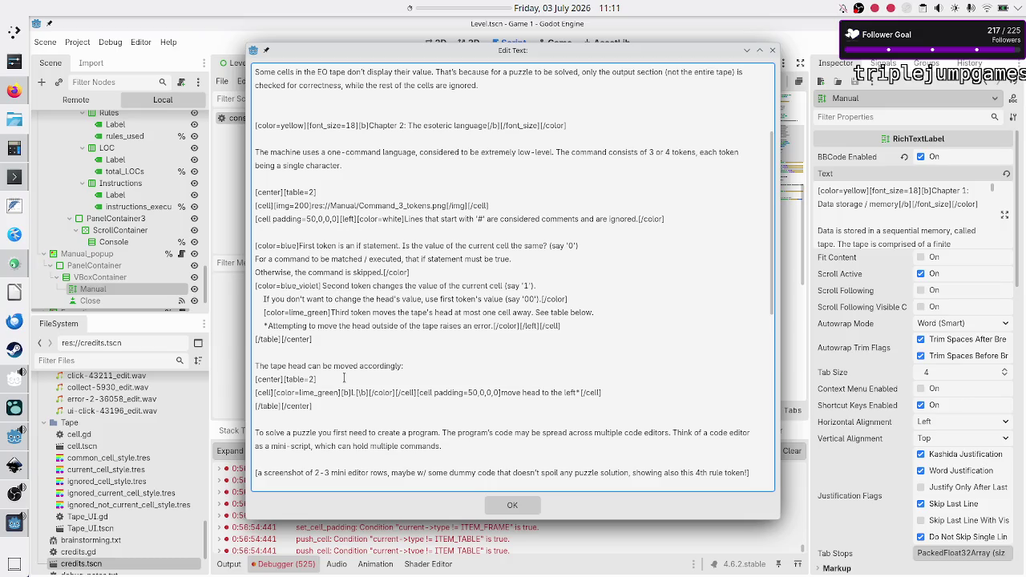
pyautogui.click(344, 377)
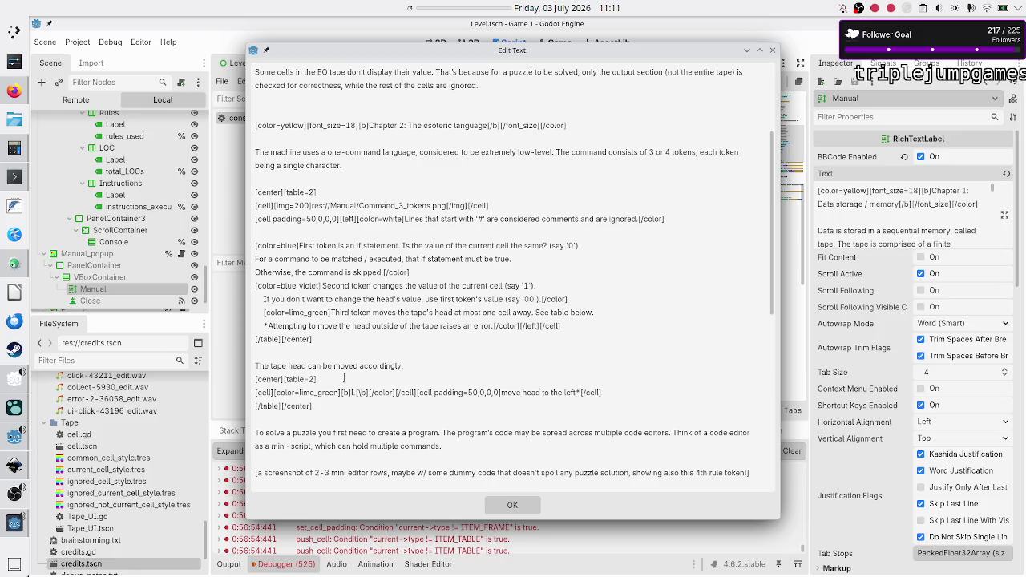
# Step: Put the move-left description cell on its own line and paste the R and '.' row markup into the scratch note
pyautogui.press('Right')
pyautogui.press('Return')
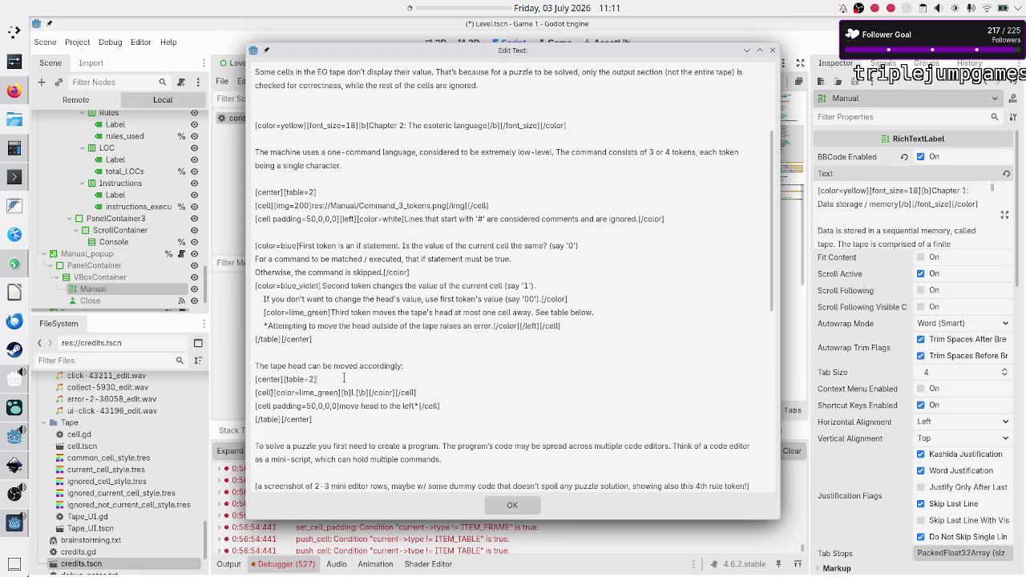
pyautogui.click(14, 208)
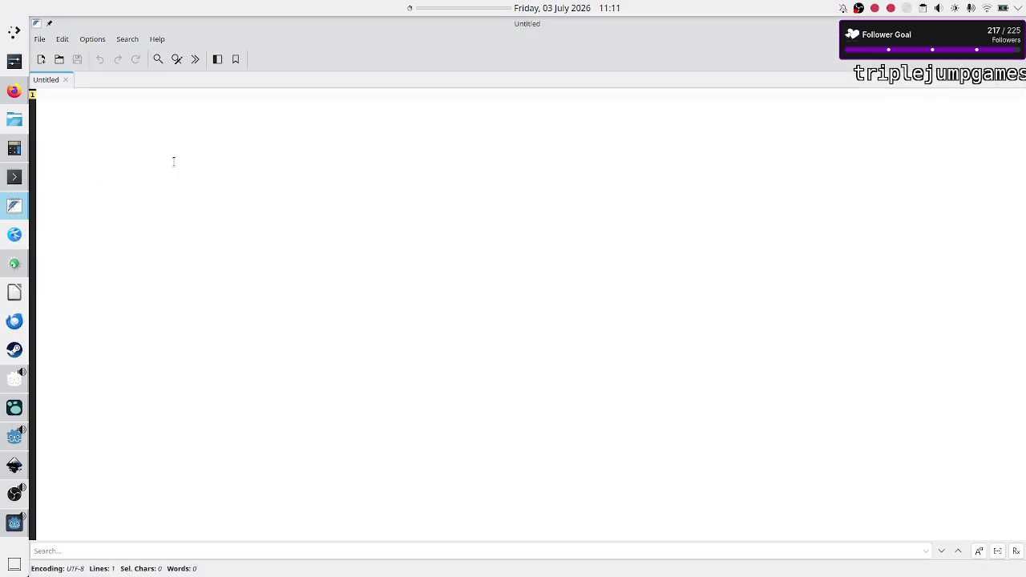
pyautogui.hotkey('ctrl', 'v')
pyautogui.hotkey('alt', 'Tab')
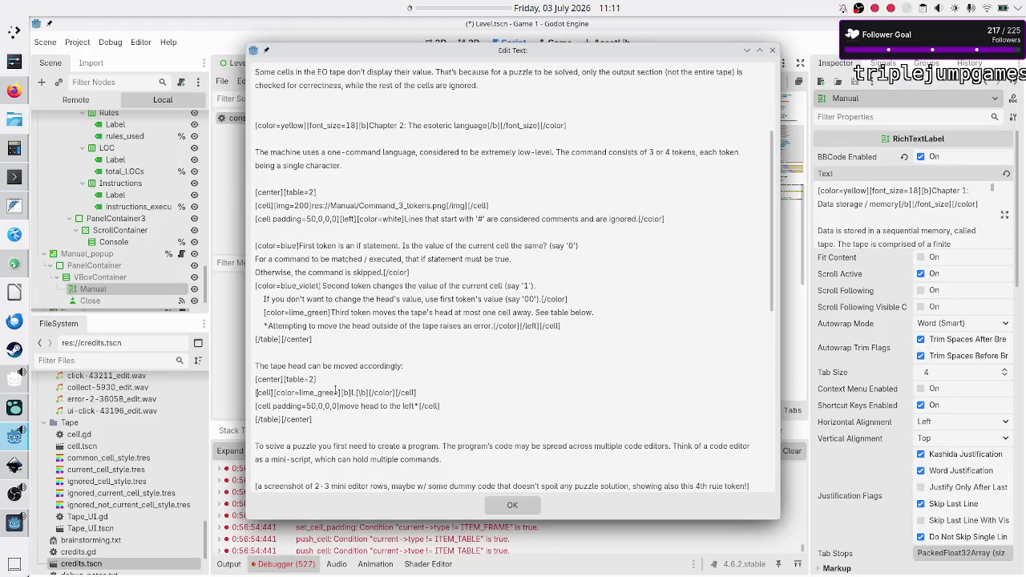
# Step: Replace the L cell's lime_green colour and bold markup with a plain L
pyautogui.press('Right')
pyautogui.press('Right')
pyautogui.press('Right')
pyautogui.hotkey('shift', 'Right')
pyautogui.hotkey('shift', 'Right')
pyautogui.hotkey('shift', 'Right')
pyautogui.hotkey('shift', 'Right')
pyautogui.hotkey('shift', 'Right')
pyautogui.hotkey('shift', 'Right')
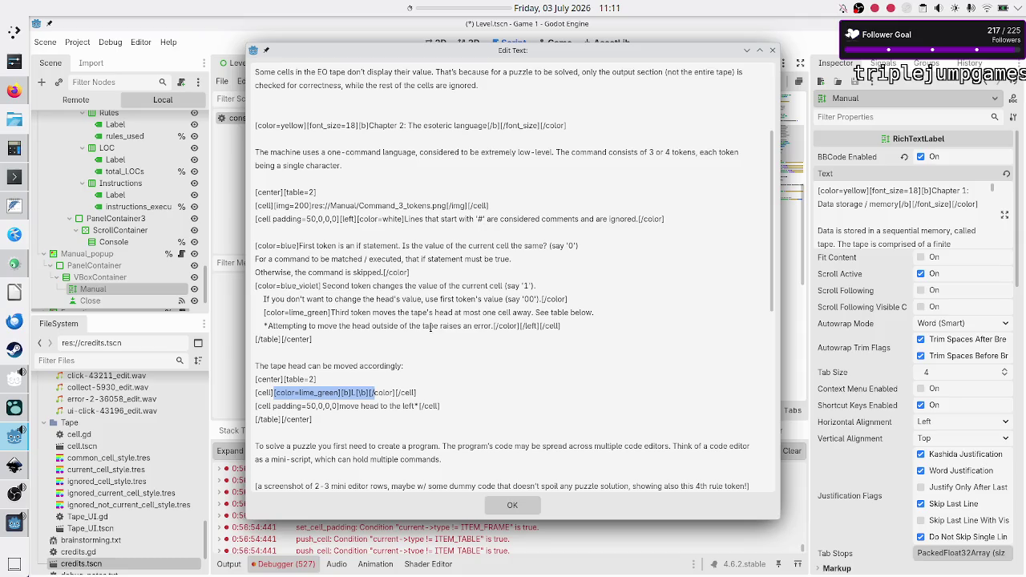
pyautogui.hotkey('shift', 'Right')
pyautogui.press('BackSpace')
pyautogui.write('L')
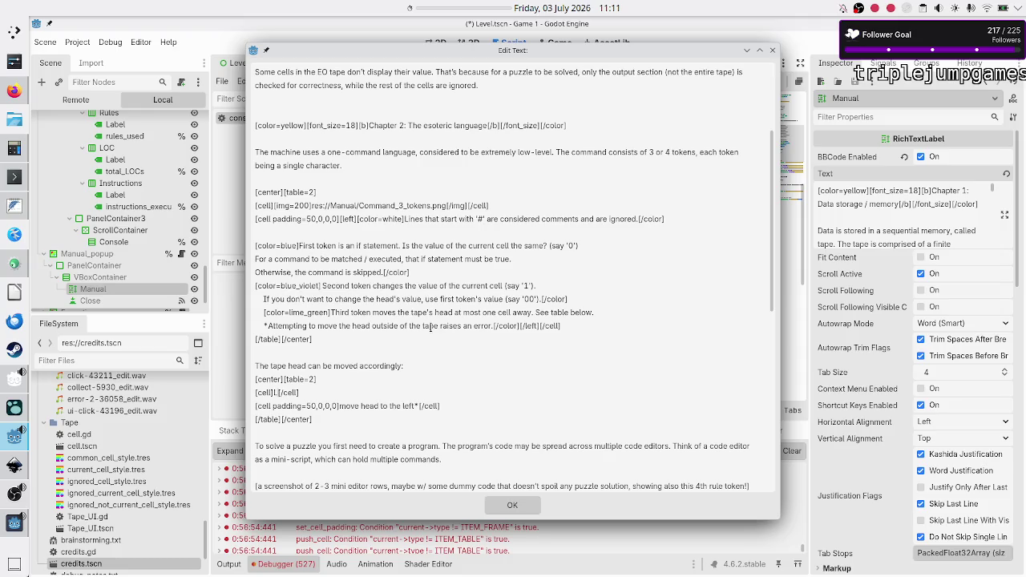
pyautogui.hotkey('shift', 'Left')
pyautogui.press('Right')
# Step: Apply the plain L cell, confirm the game shows 'L move head to the left*', and reopen the Manual text
pyautogui.click(504, 503)
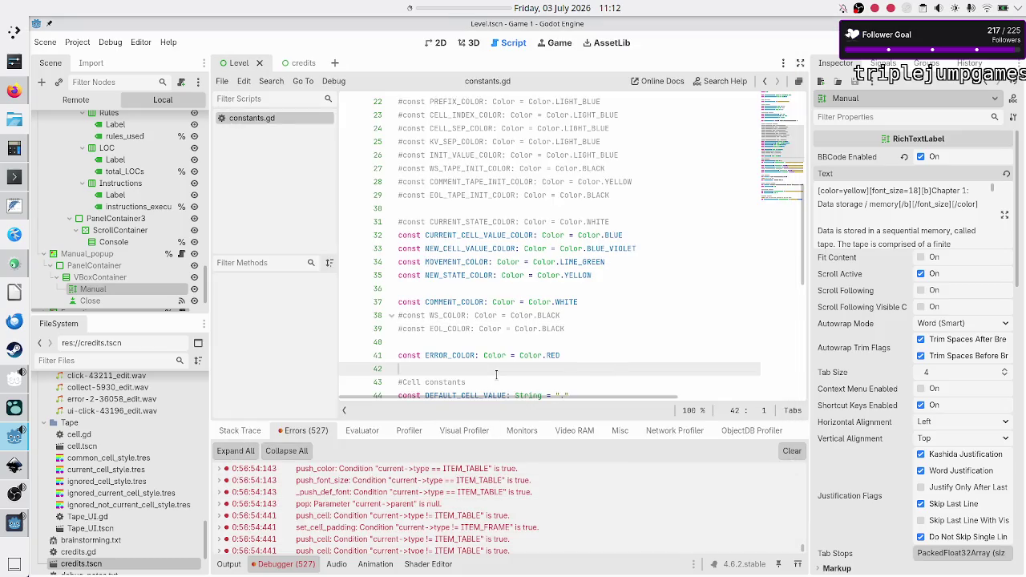
pyautogui.hotkey('alt', 'Tab')
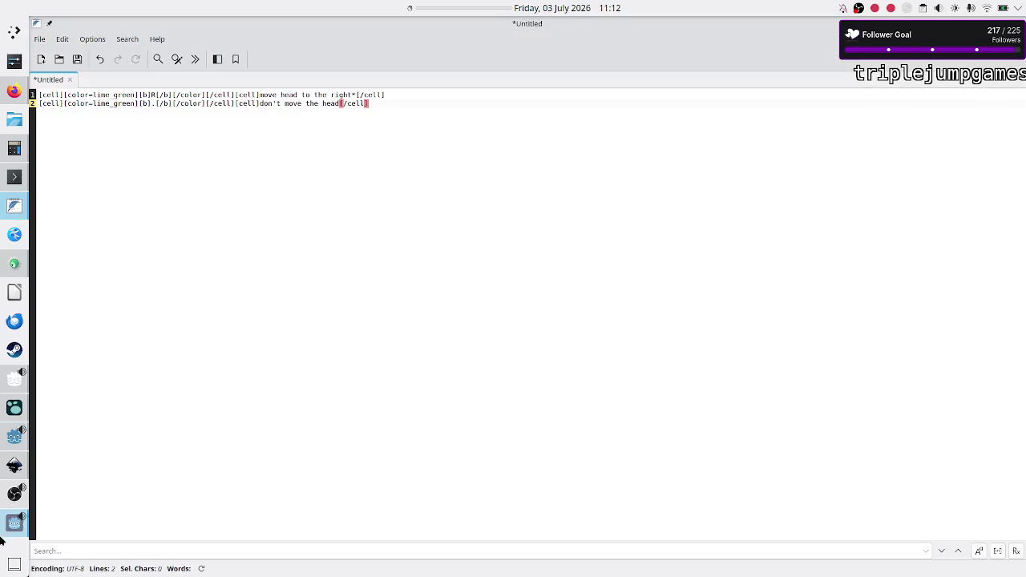
pyautogui.click(8, 533)
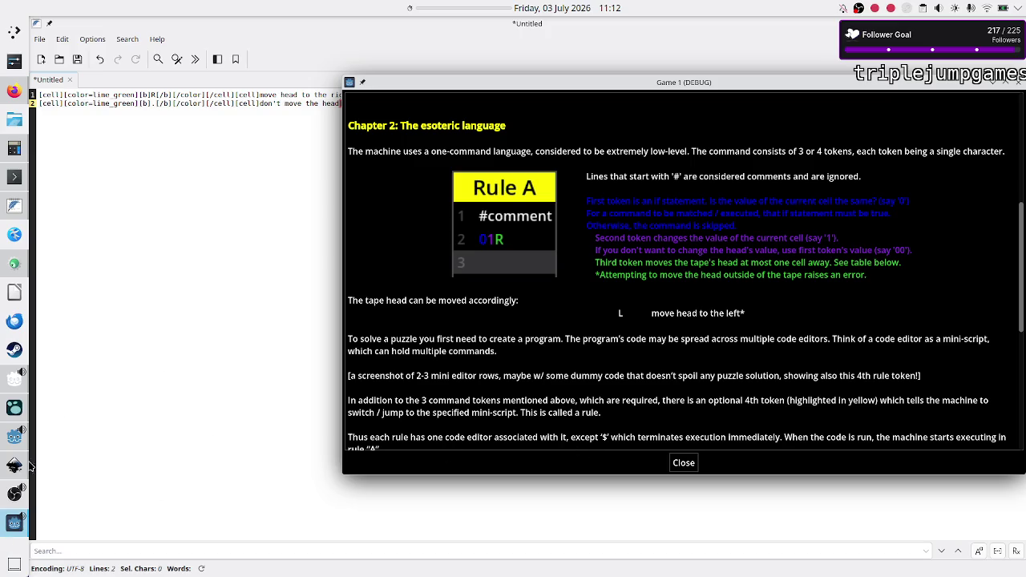
pyautogui.moveTo(11, 381)
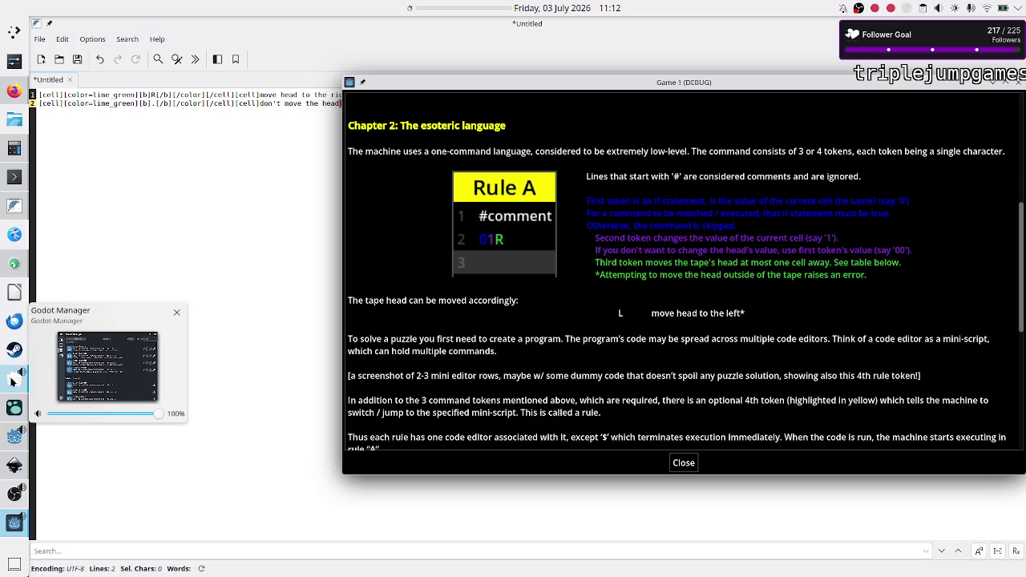
pyautogui.moveTo(14, 440)
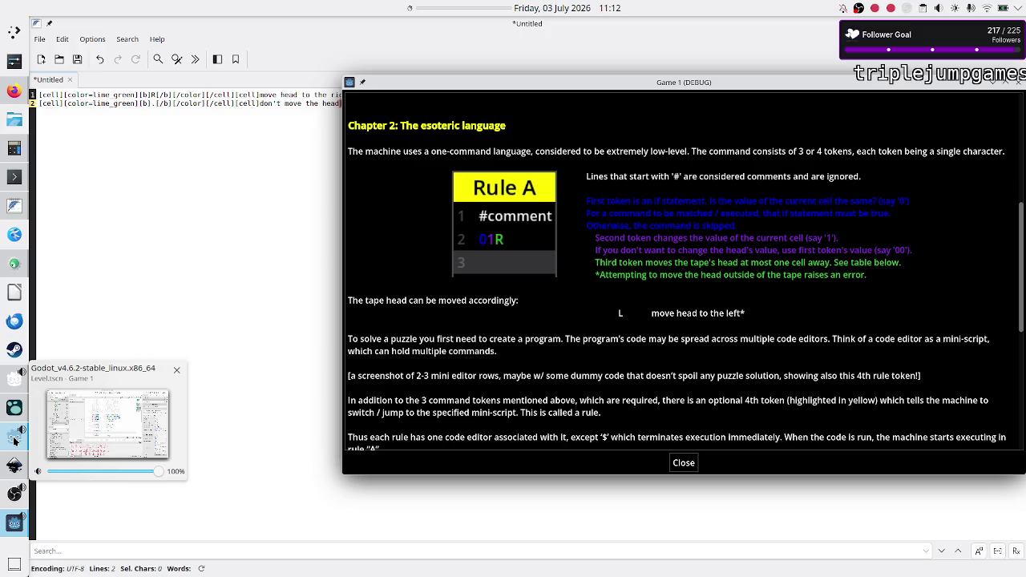
pyautogui.click(15, 439)
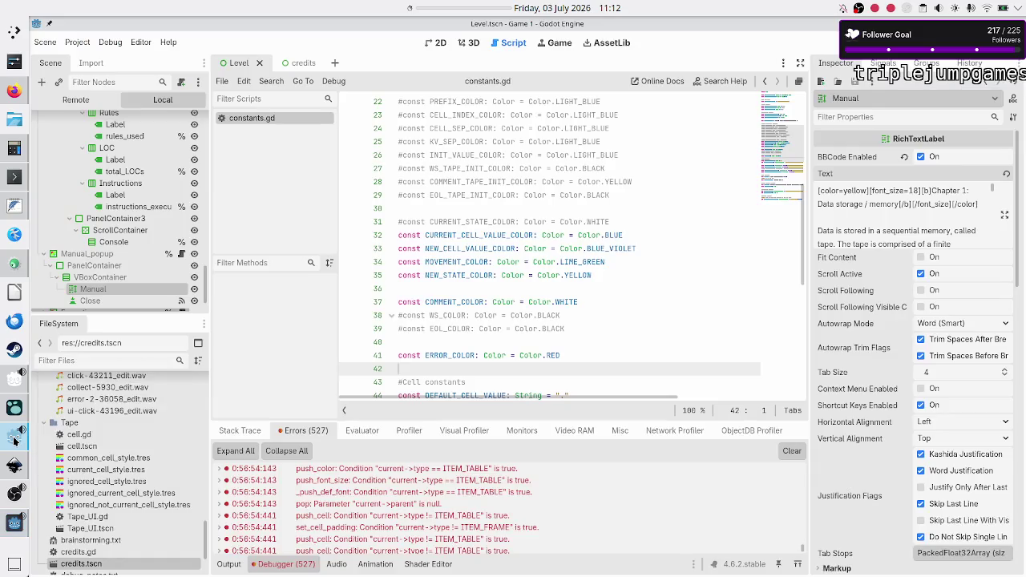
pyautogui.click(1004, 215)
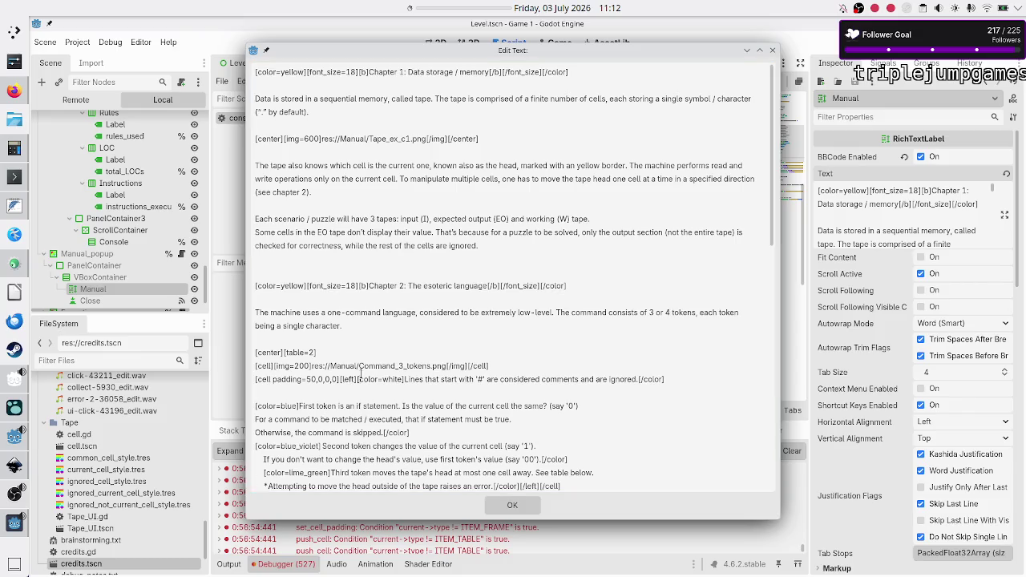
# Step: Make the table's L cell bold as [b]L[/b] and apply the Manual text
pyautogui.scroll(-3, 360, 373)
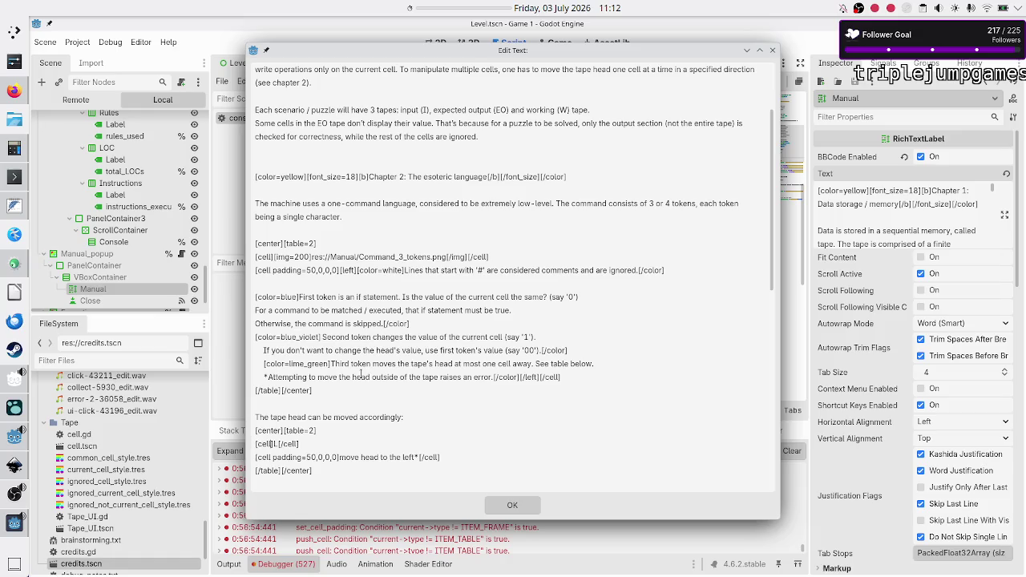
pyautogui.write('[b]L[/b')
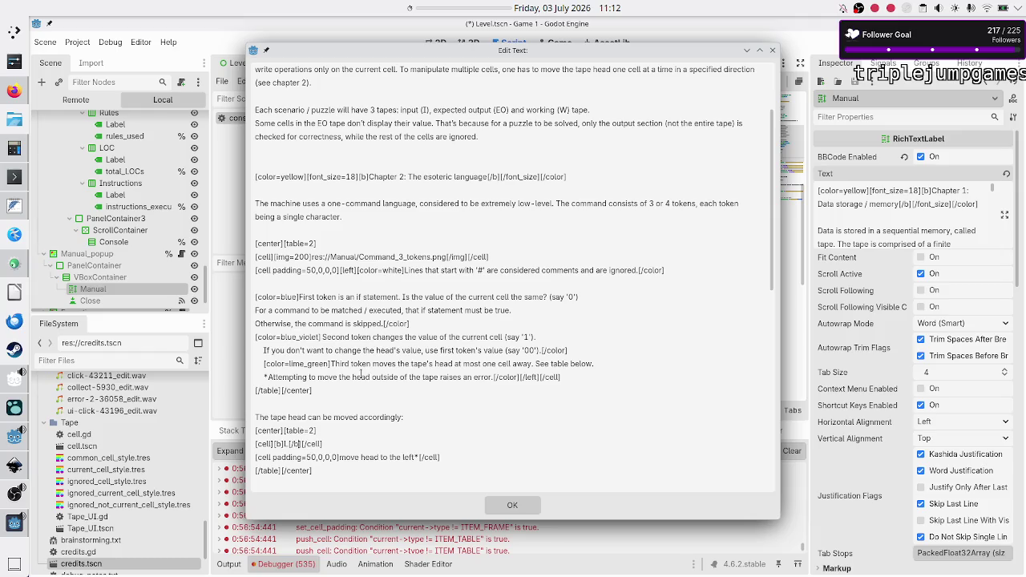
pyautogui.click(497, 501)
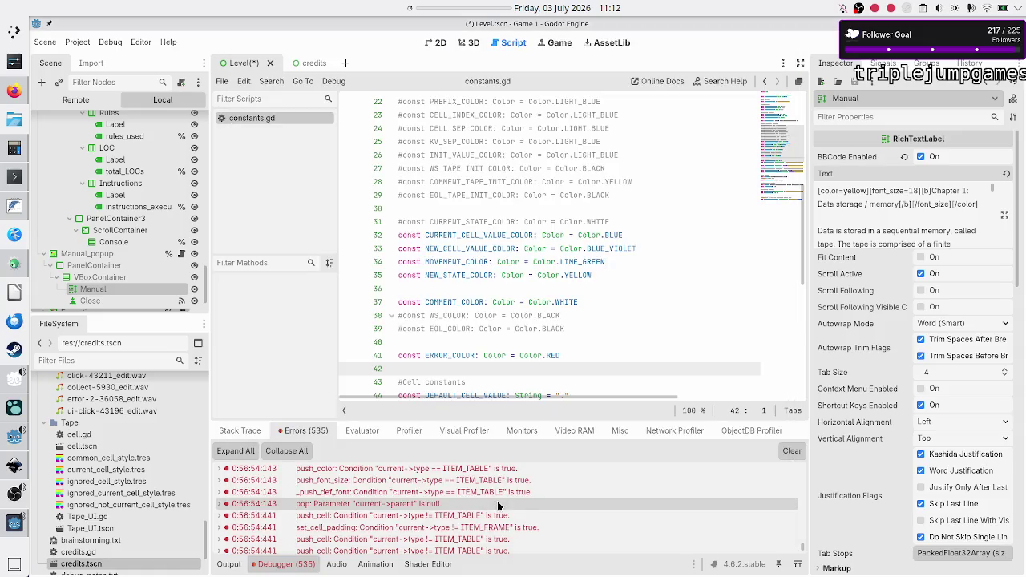
# Step: Clear the errors, save and run the game to preview the bold L row, then close it
pyautogui.click(792, 451)
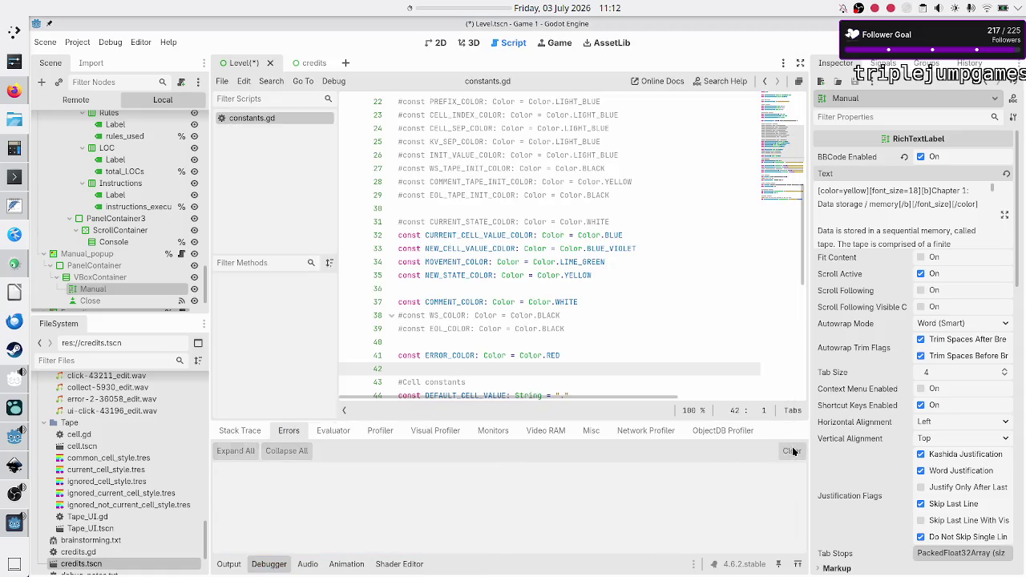
pyautogui.press('F5')
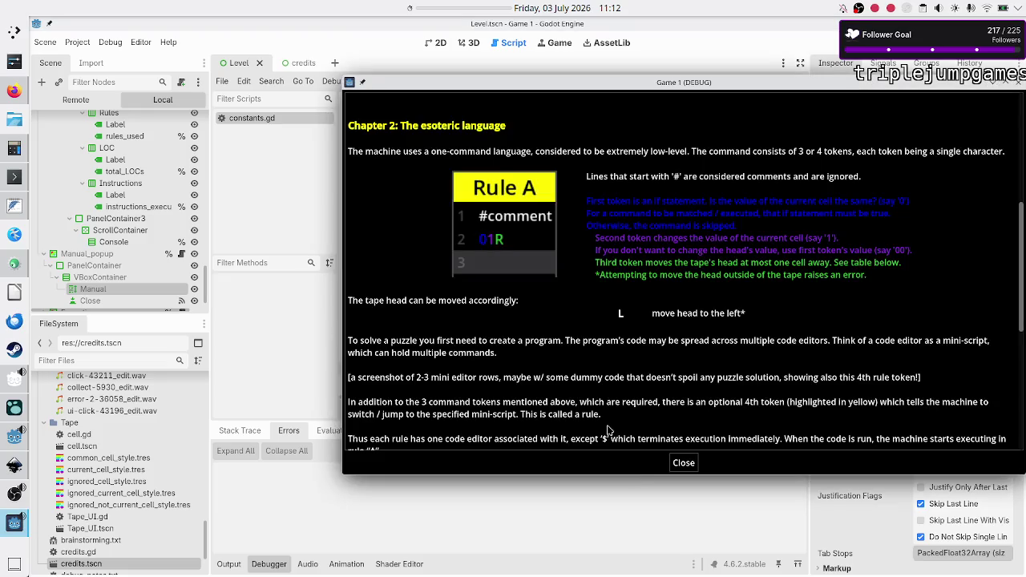
pyautogui.click(686, 465)
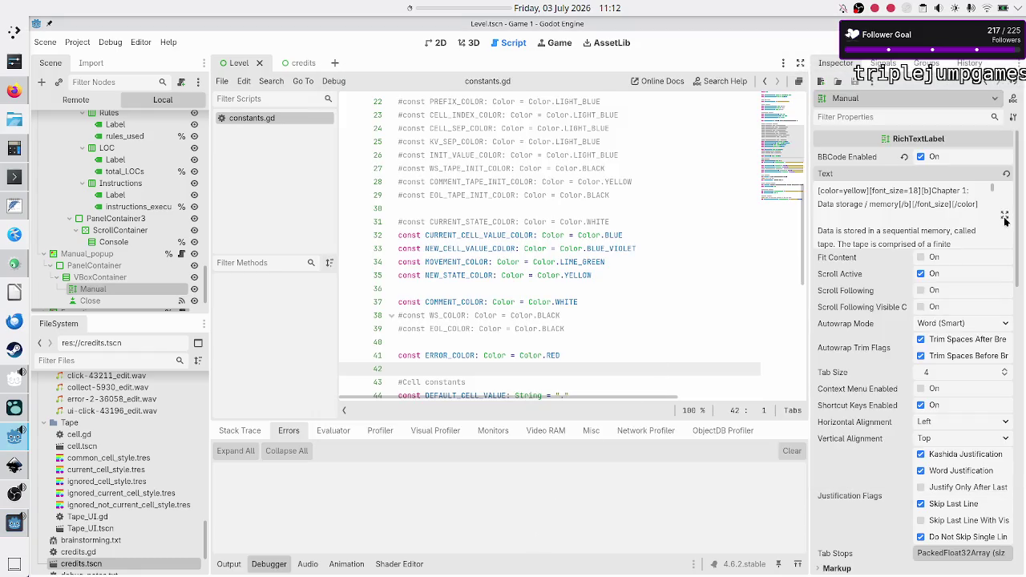
# Step: Wrap the L cell's [b]L[/b] in [color=lime_green] tags, apply the text, and clear the errors
pyautogui.click(1004, 215)
pyautogui.scroll(-7, 498, 418)
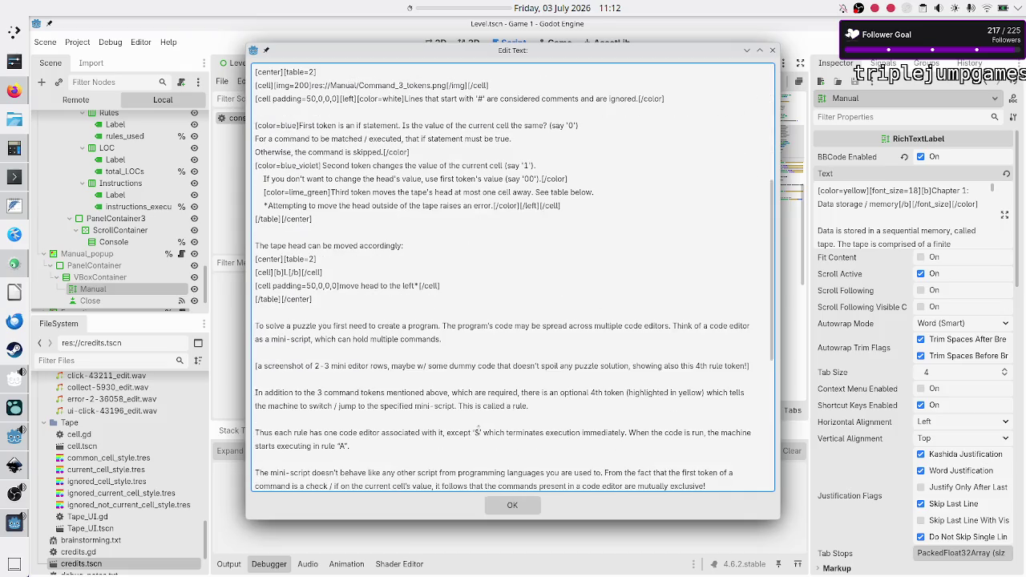
pyautogui.click(401, 312)
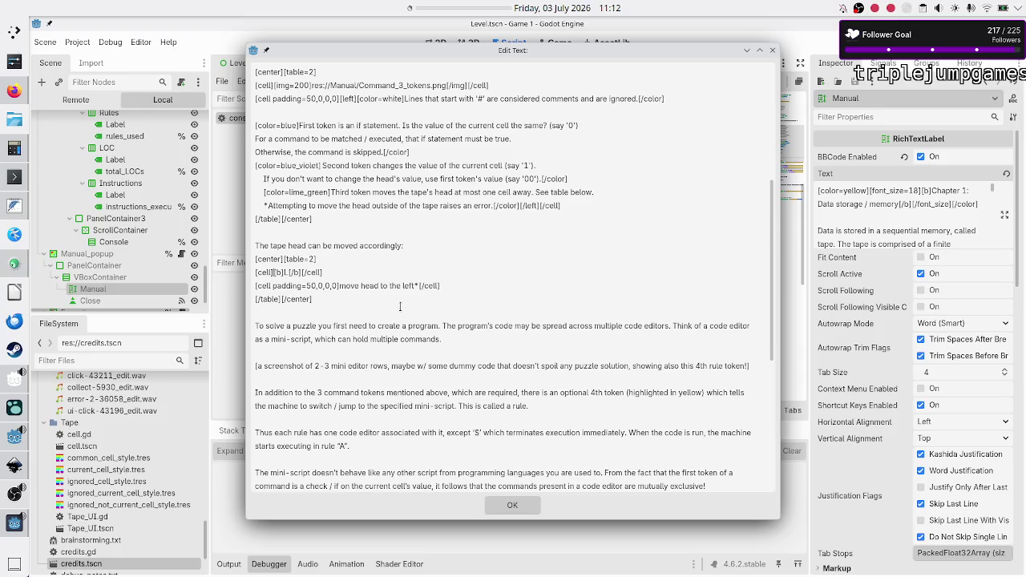
pyautogui.write('<')
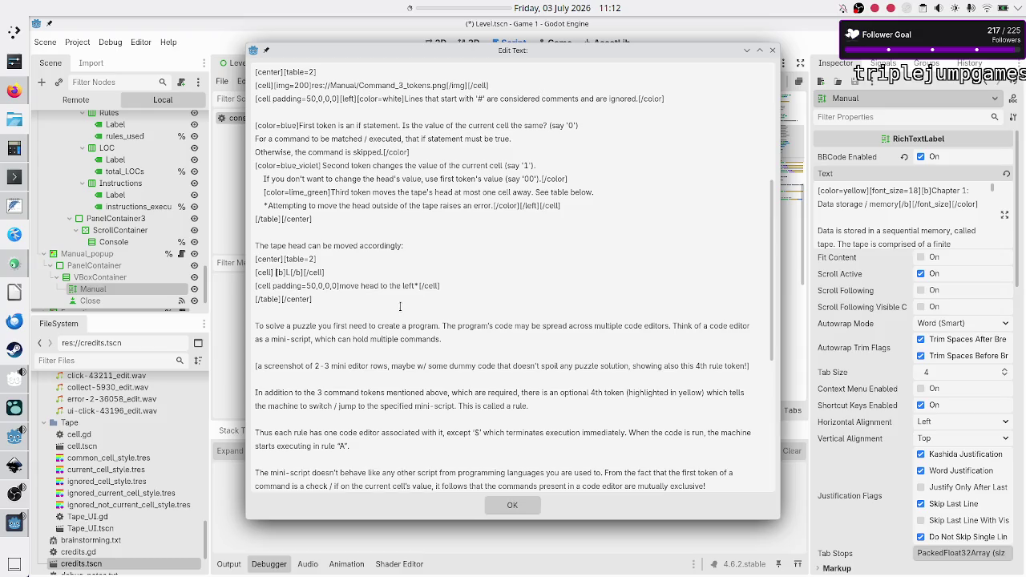
pyautogui.press('BackSpace')
pyautogui.write('[cell][color')
pyautogui.write('=l')
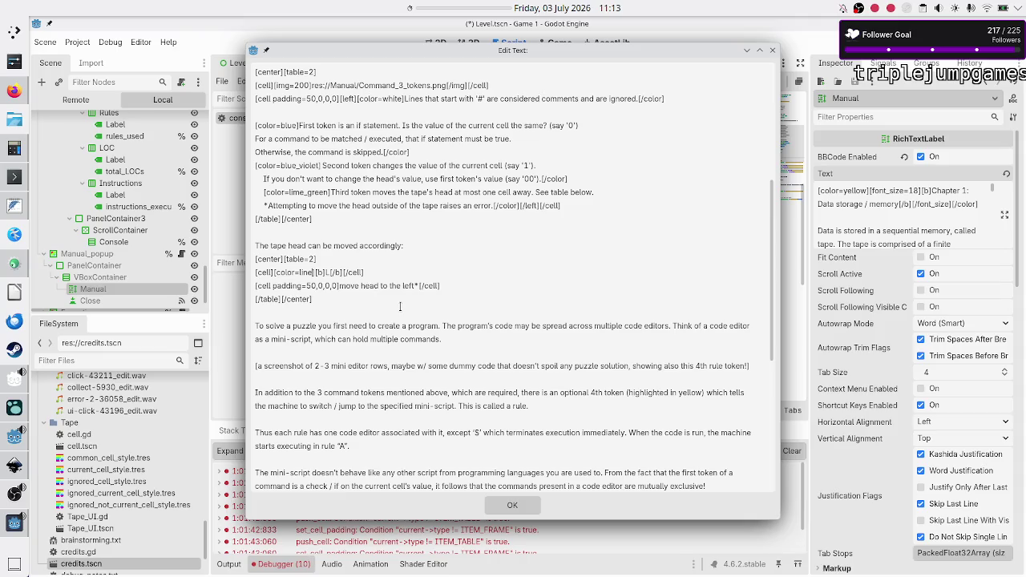
pyautogui.write('ime_green')
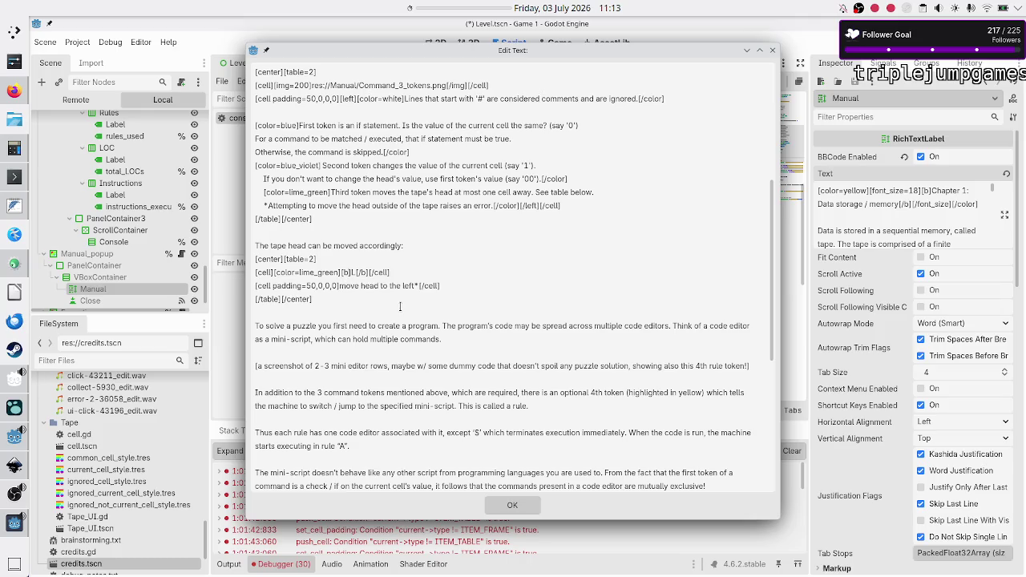
pyautogui.write('[/b][/color][/c')
pyautogui.click(512, 505)
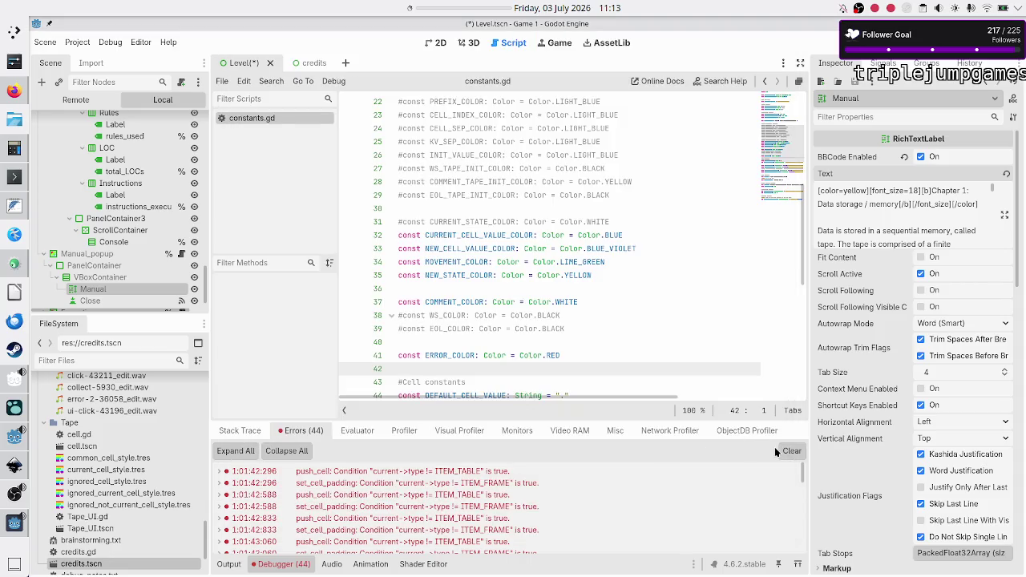
pyautogui.click(791, 451)
# Step: Run the game to confirm the manual's lime-green bold L row, then stop it
pyautogui.press('F6')
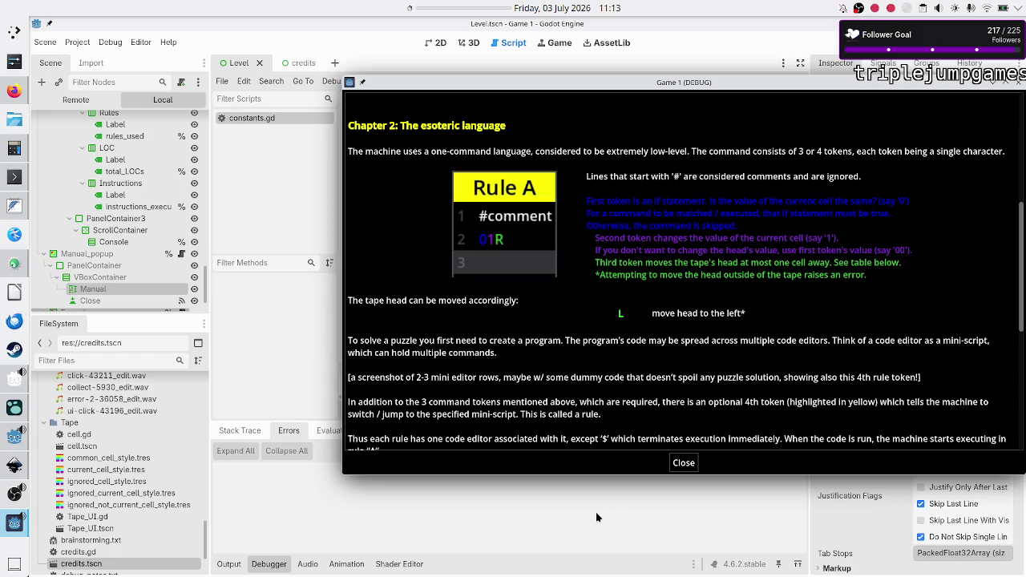
pyautogui.press('F8')
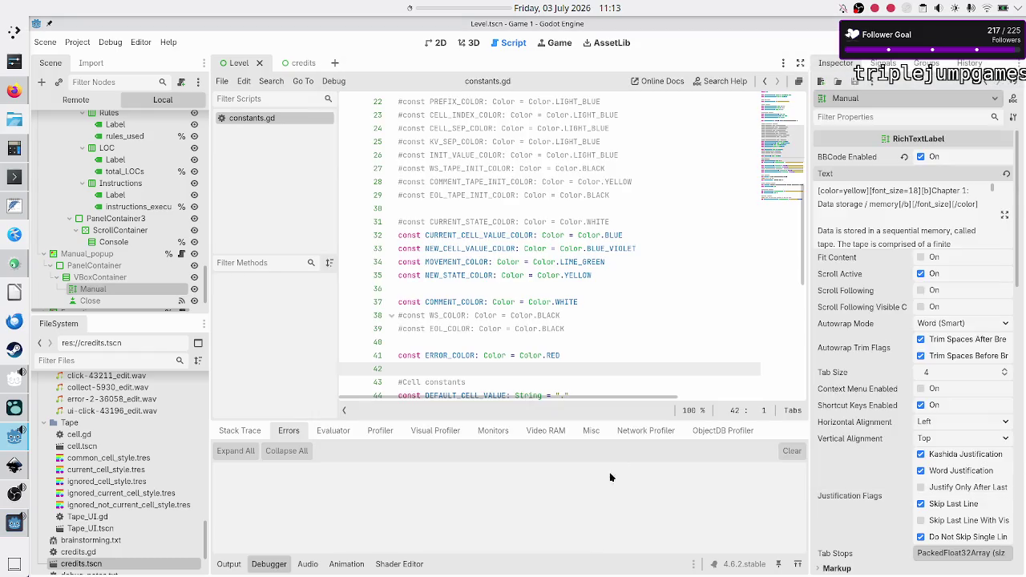
# Step: In the Manual's full text, duplicate the L row's two lines twice below the table's L row
pyautogui.click(1005, 215)
pyautogui.click(603, 425)
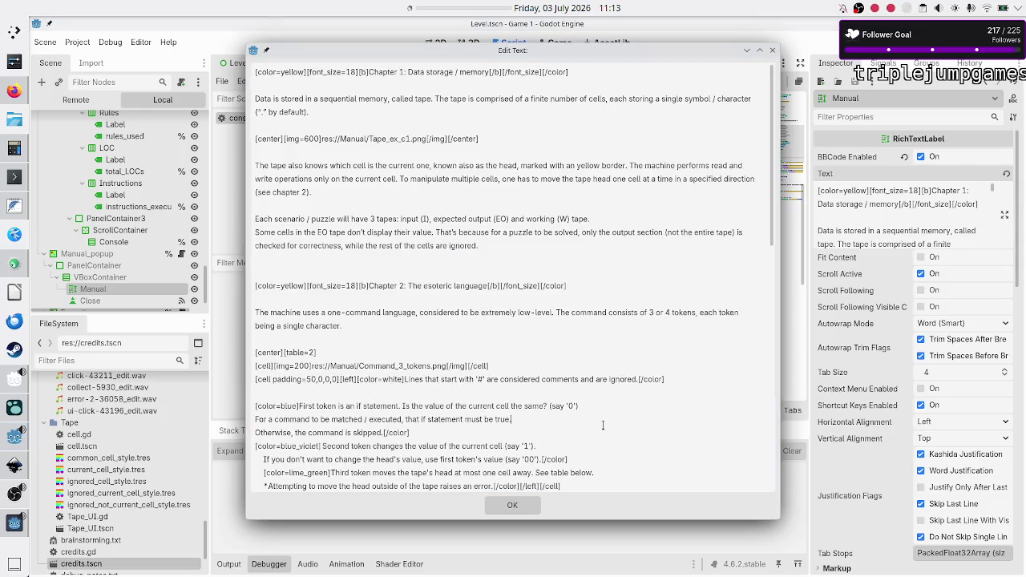
pyautogui.press('Down')
pyautogui.press('Down')
pyautogui.press('Down')
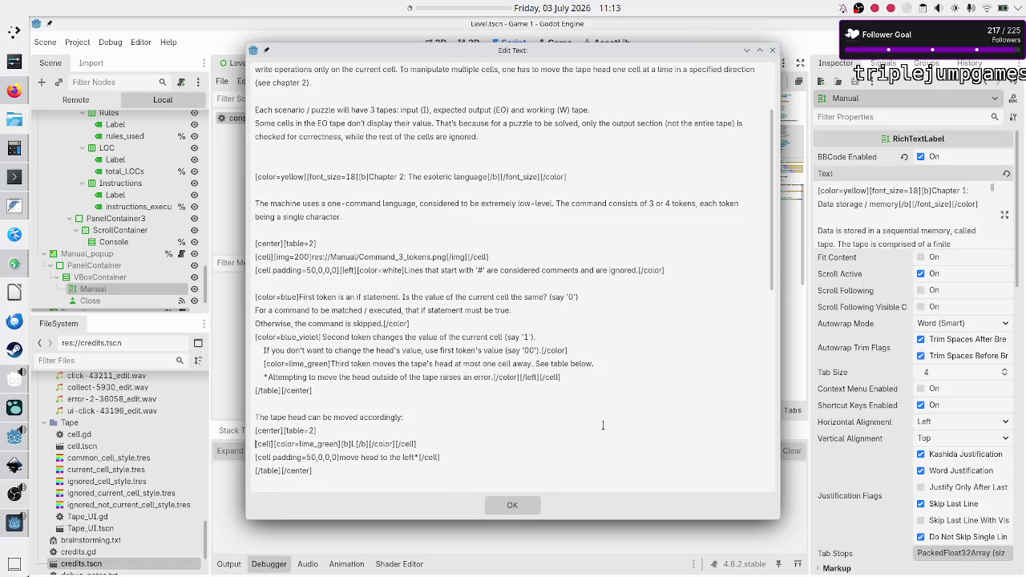
pyautogui.hotkey('shift', 'Down')
pyautogui.hotkey('shift', 'Down')
pyautogui.hotkey('ctrl', 'c')
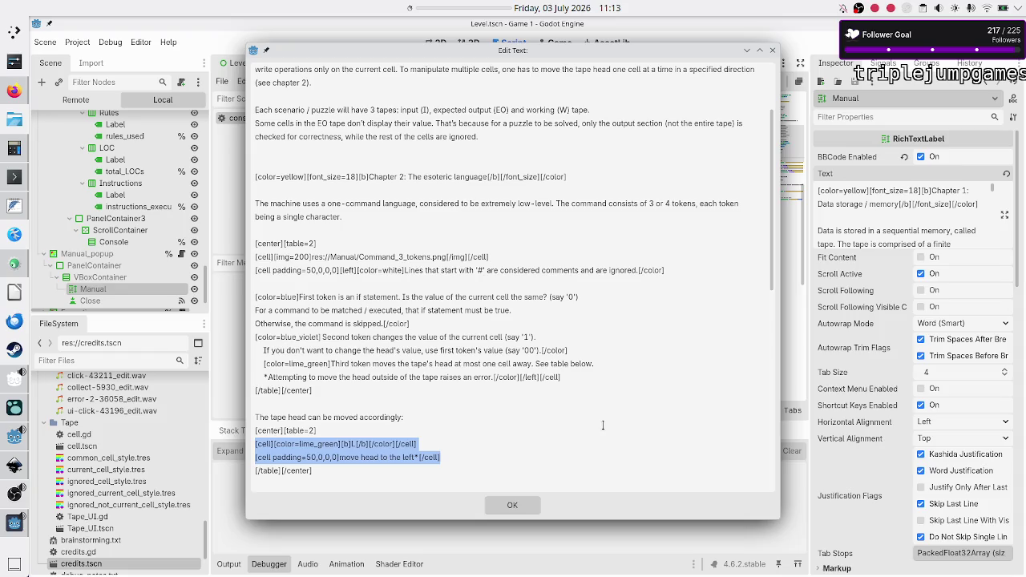
pyautogui.press('Right')
pyautogui.press('Return')
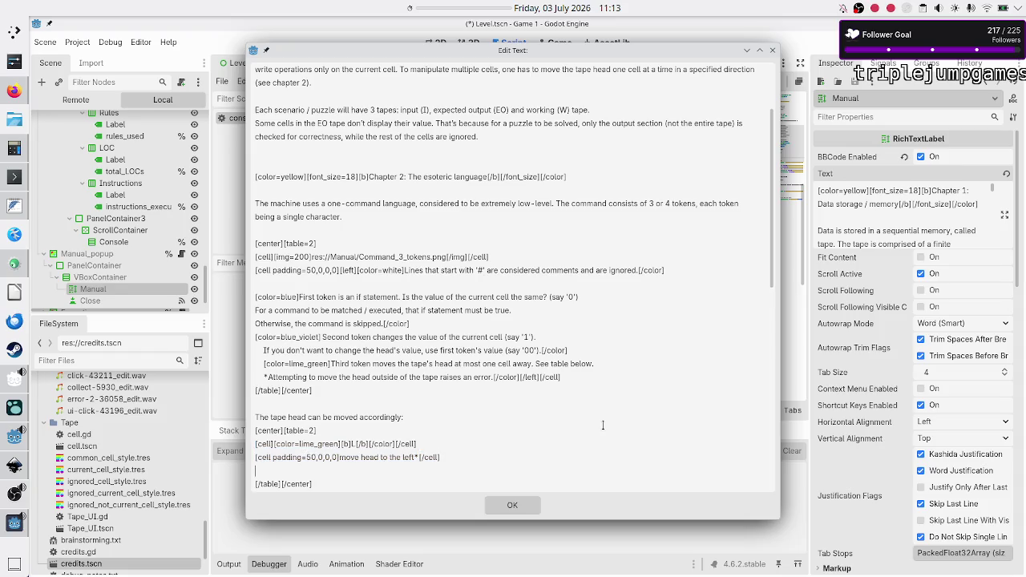
pyautogui.press('Return')
pyautogui.hotkey('ctrl', 'v')
pyautogui.press('Return')
pyautogui.press('Return')
pyautogui.hotkey('ctrl', 'v')
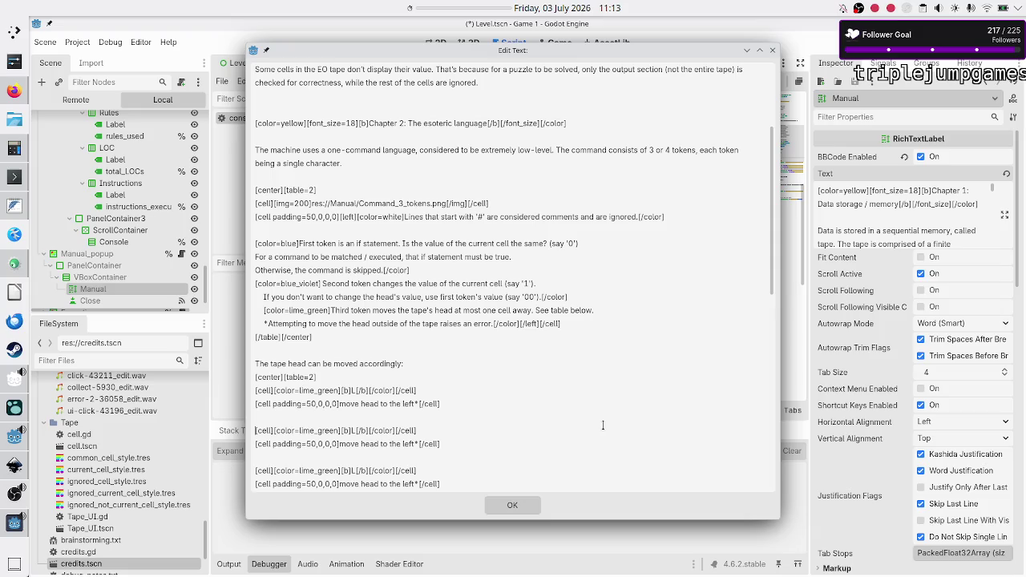
# Step: Turn the copies into an R row reading 'right' and a '.' row reading 'don't move'
pyautogui.press('BackSpace')
pyautogui.write('R')
pyautogui.press('Right')
pyautogui.press('BackSpace')
pyautogui.press('BackSpace')
pyautogui.press('BackSpace')
pyautogui.write('right')
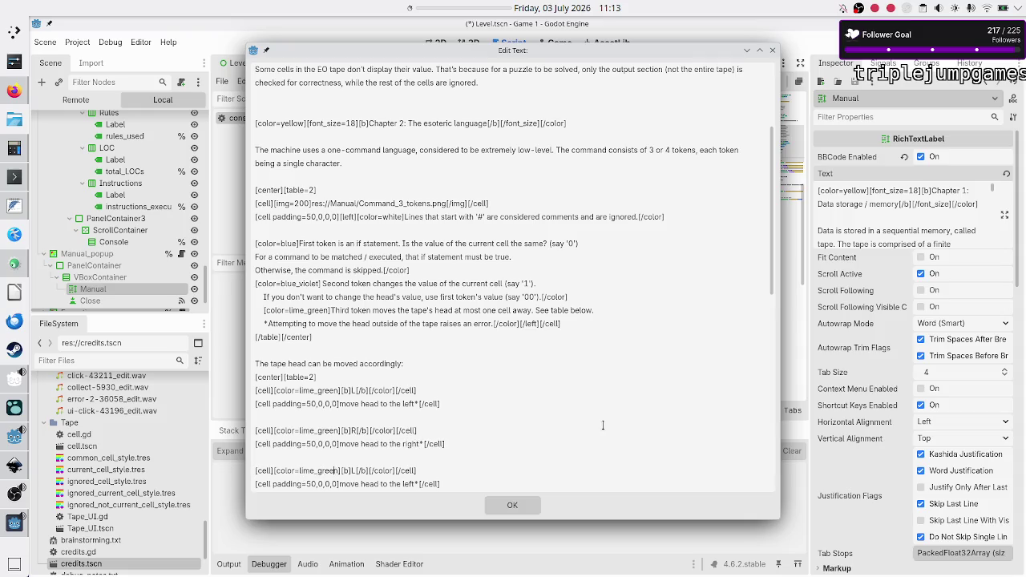
pyautogui.press('BackSpace')
pyautogui.write('.')
pyautogui.press('BackSpace')
pyautogui.press('BackSpace')
pyautogui.press('BackSpace')
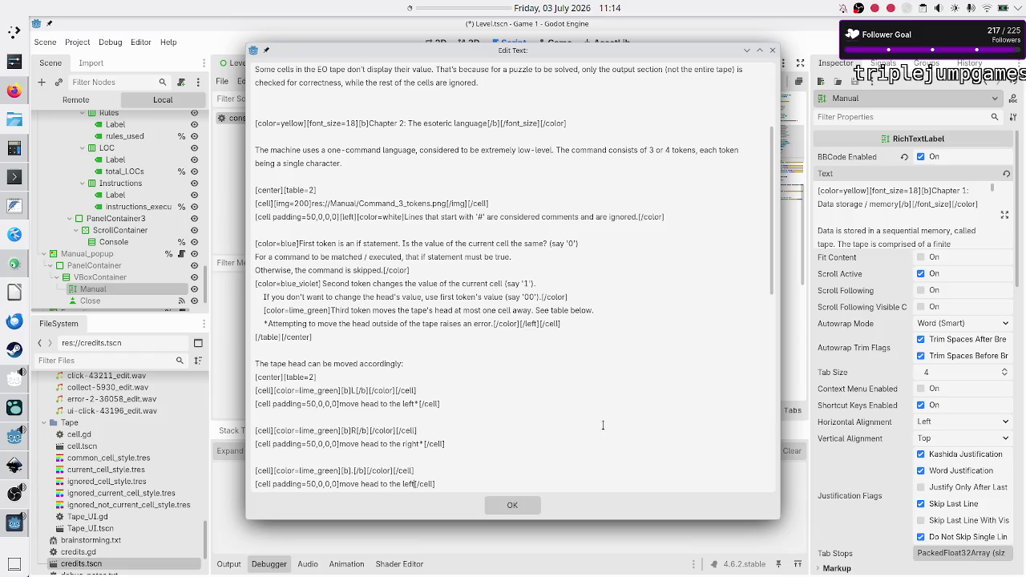
pyautogui.write("don't")
pyautogui.write(' move')
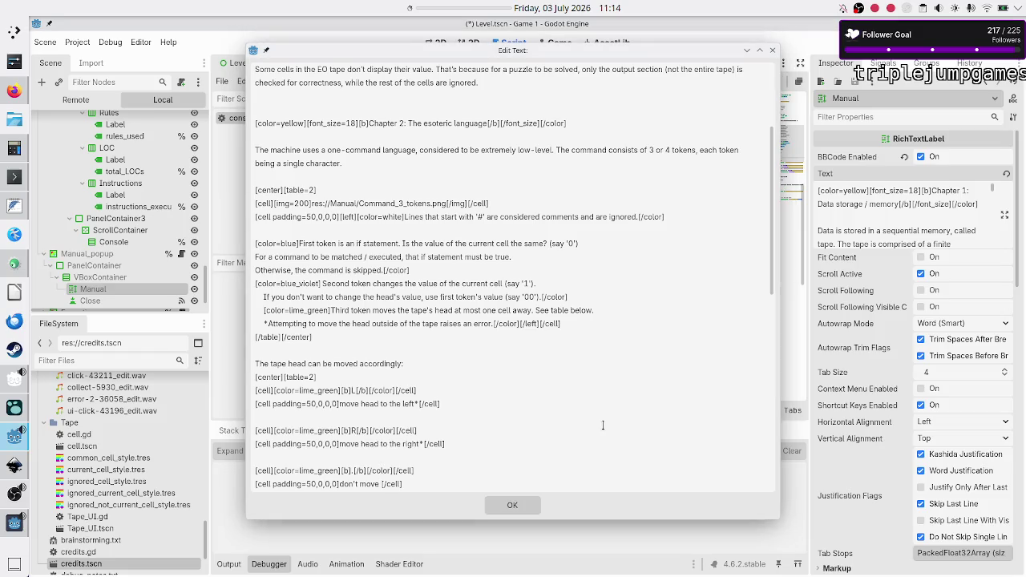
pyautogui.hotkey('alt', 'Tab')
pyautogui.hotkey('alt', 'Tab')
pyautogui.hotkey('alt', 'Tab')
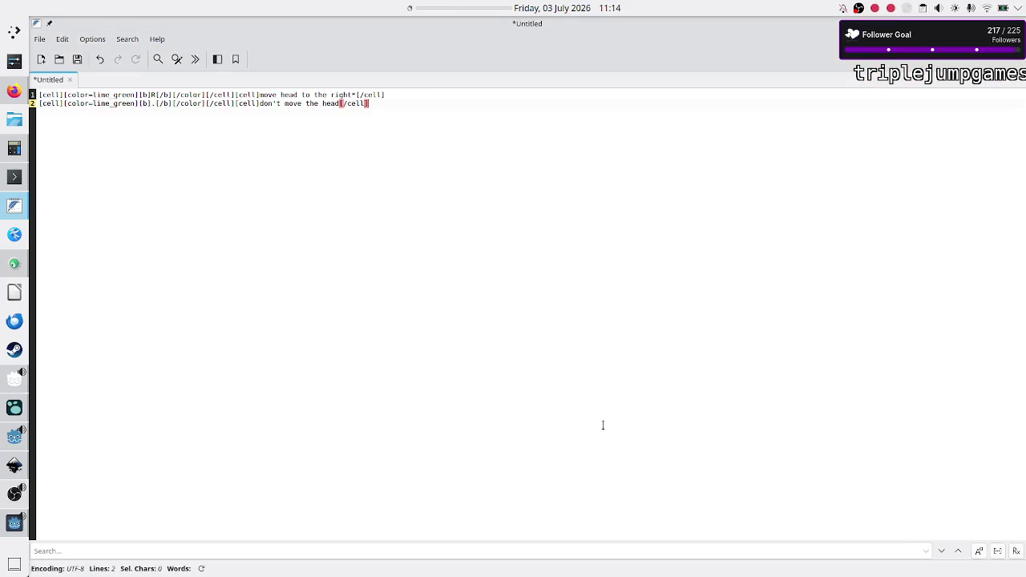
pyautogui.hotkey('alt', 'Tab')
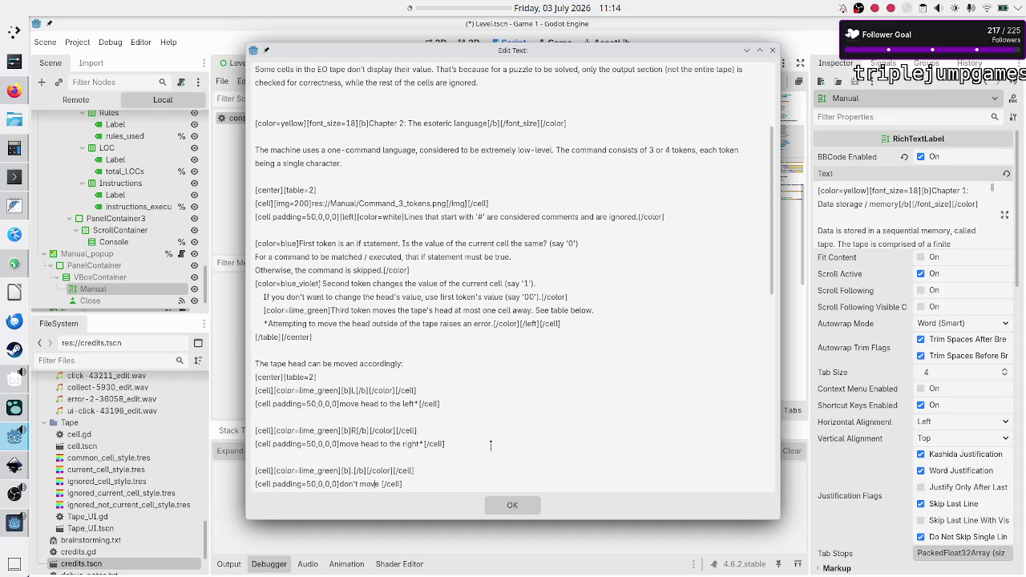
# Step: Finish the '.' row as 'don't move the head' and delete the blank lines between rows
pyautogui.write('the head')
pyautogui.press('BackSpace')
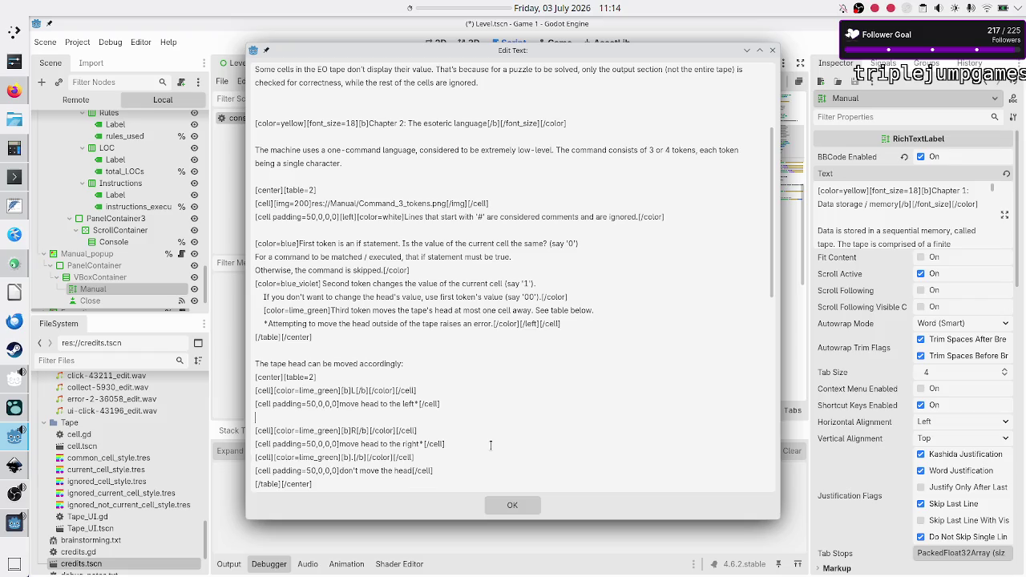
pyautogui.press('BackSpace')
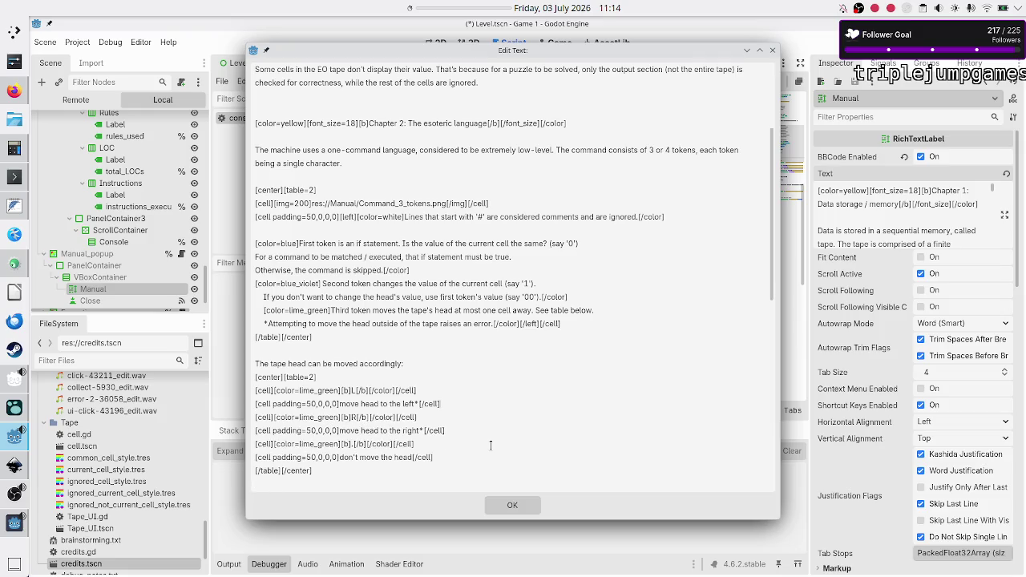
# Step: Apply the Manual text and run the game to preview the head-movement table
pyautogui.click(507, 509)
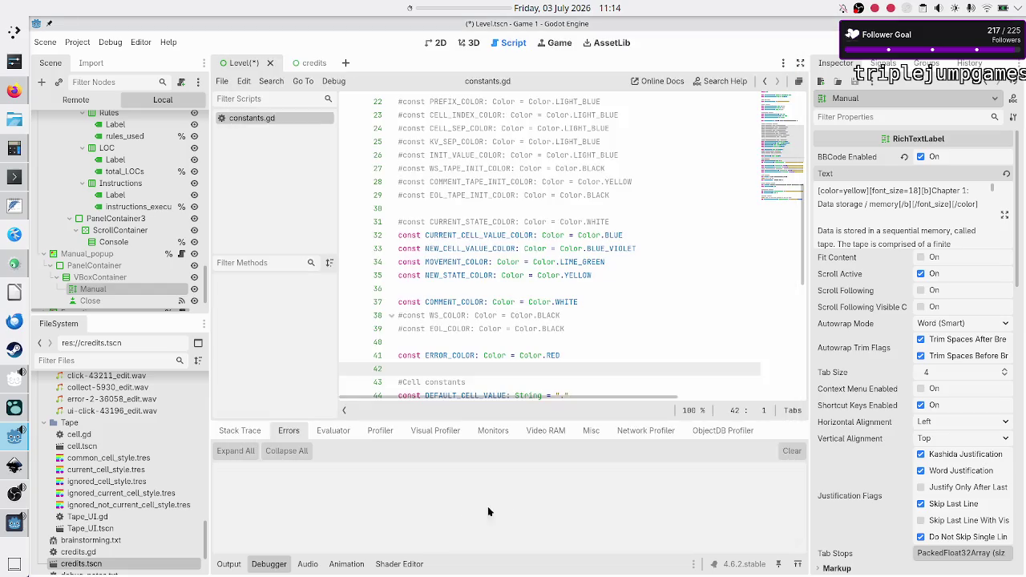
pyautogui.hotkey('ctrl', 's')
pyautogui.hotkey('alt', 'Tab')
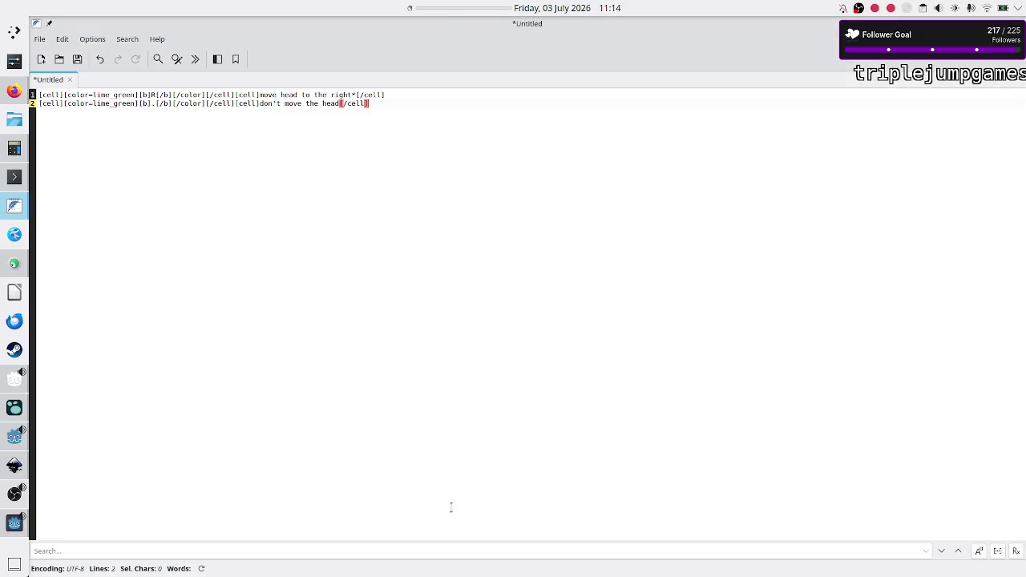
pyautogui.hotkey('alt', 'Tab')
pyautogui.hotkey('alt', 'Tab')
pyautogui.hotkey('alt', 'Tab')
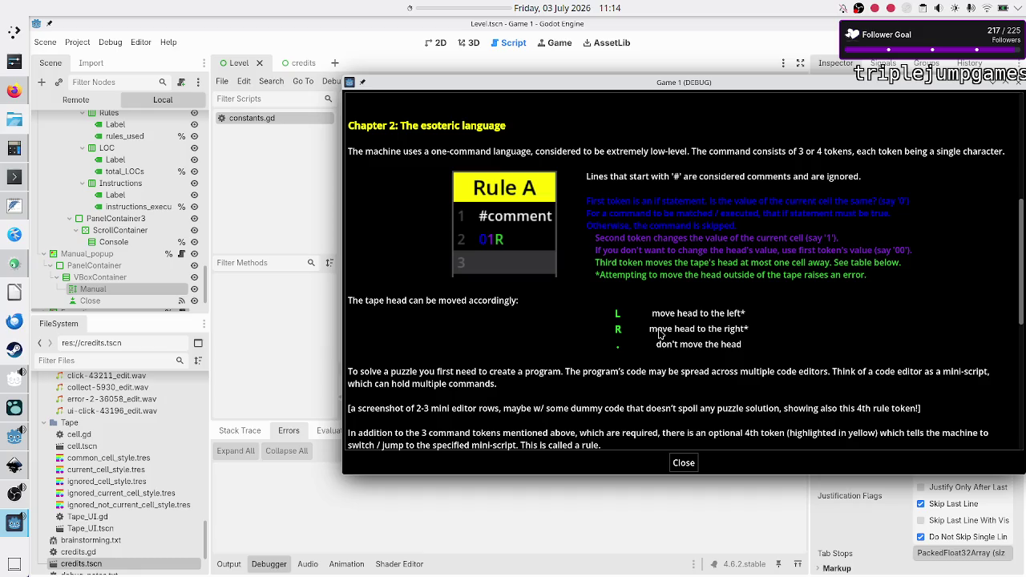
# Step: Return to the Godot editor and reopen the Manual label's full BBCode text
pyautogui.click(478, 525)
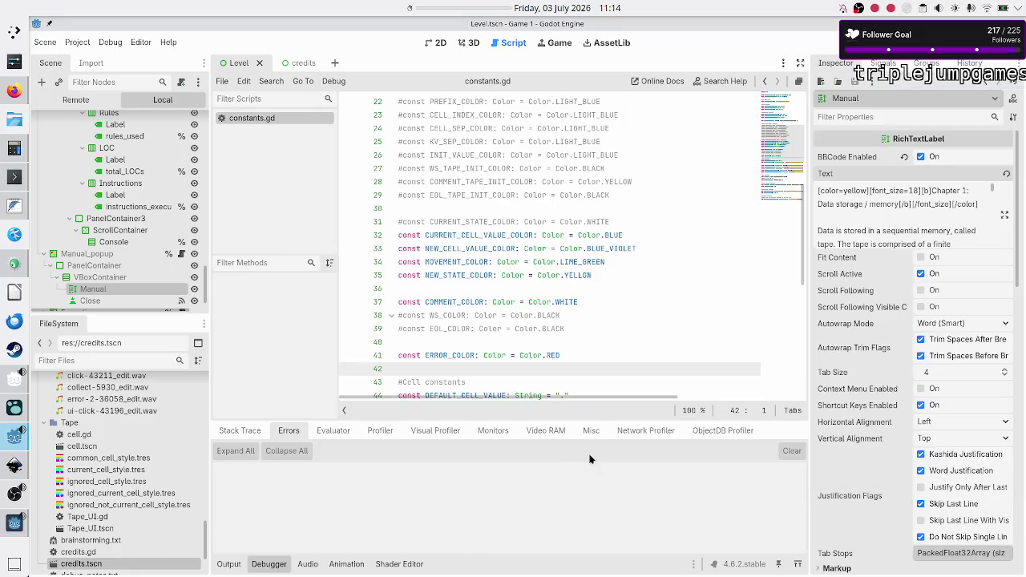
pyautogui.click(1006, 216)
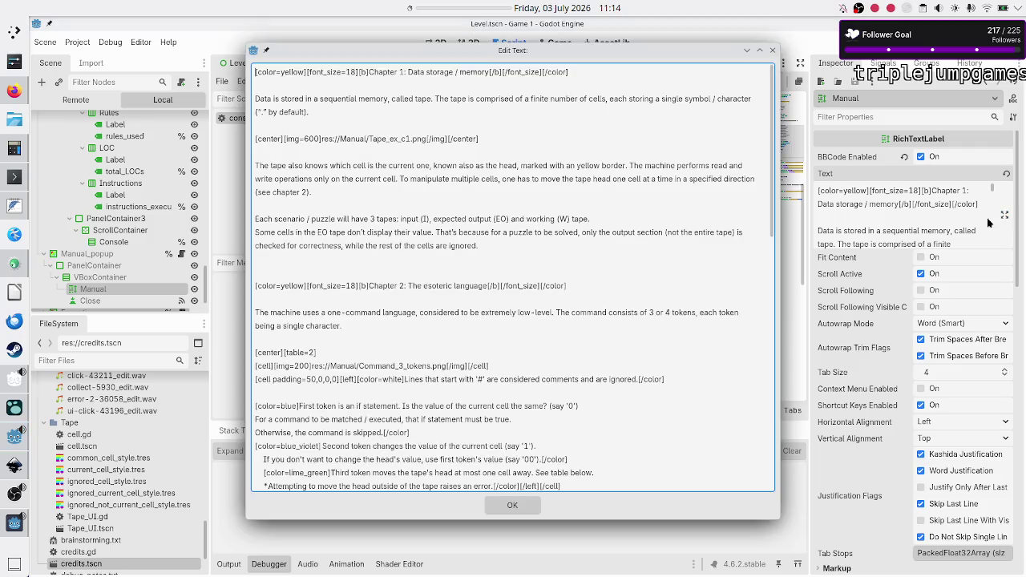
# Step: Move the '.' row between the L and R rows, apply the text, and run with F5
pyautogui.scroll(-5, 502, 444)
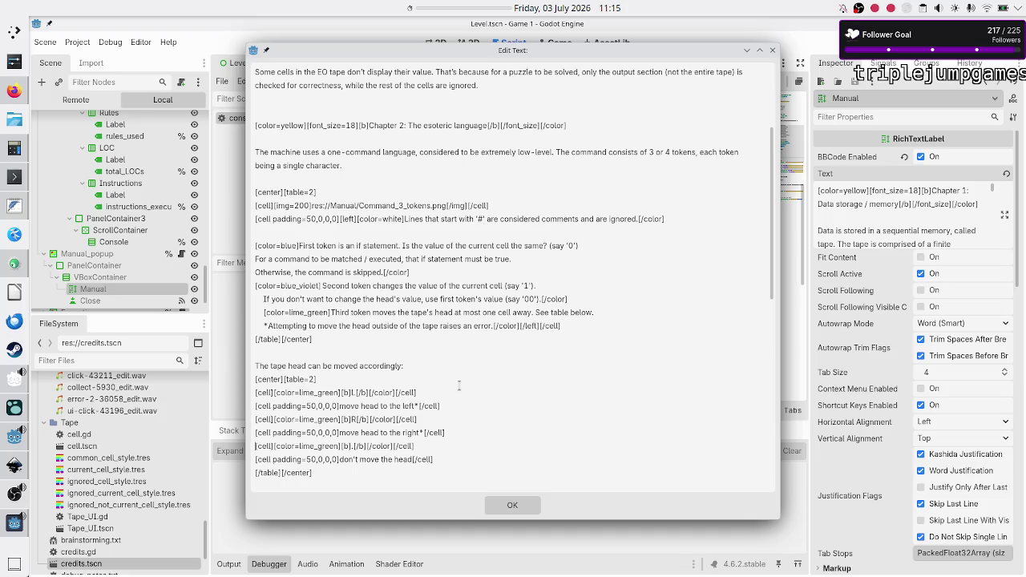
pyautogui.press('Down')
pyautogui.press('Down')
pyautogui.press('Down')
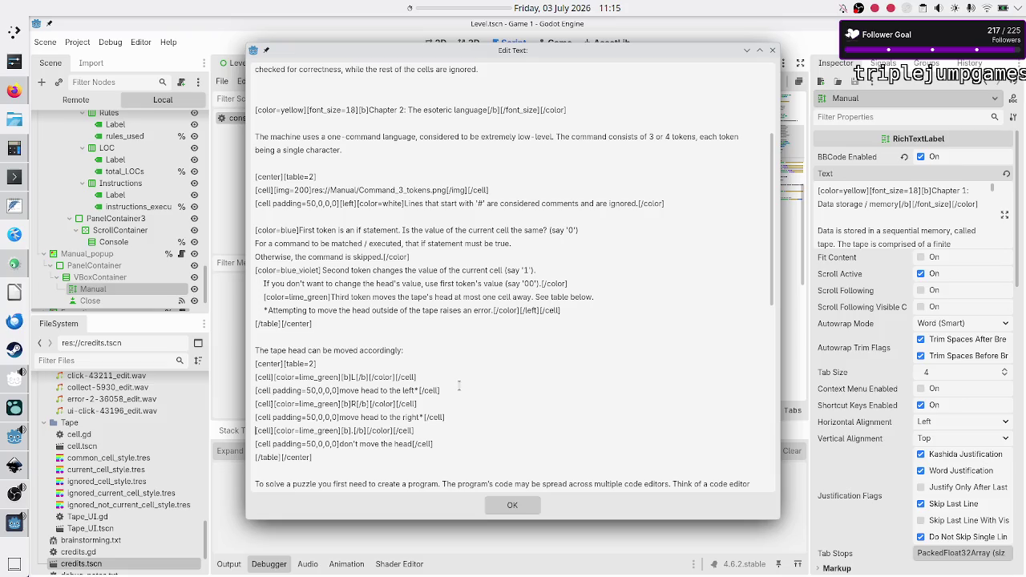
pyautogui.hotkey('shift', 'Down')
pyautogui.hotkey('shift', 'End')
pyautogui.hotkey('ctrl', 'c')
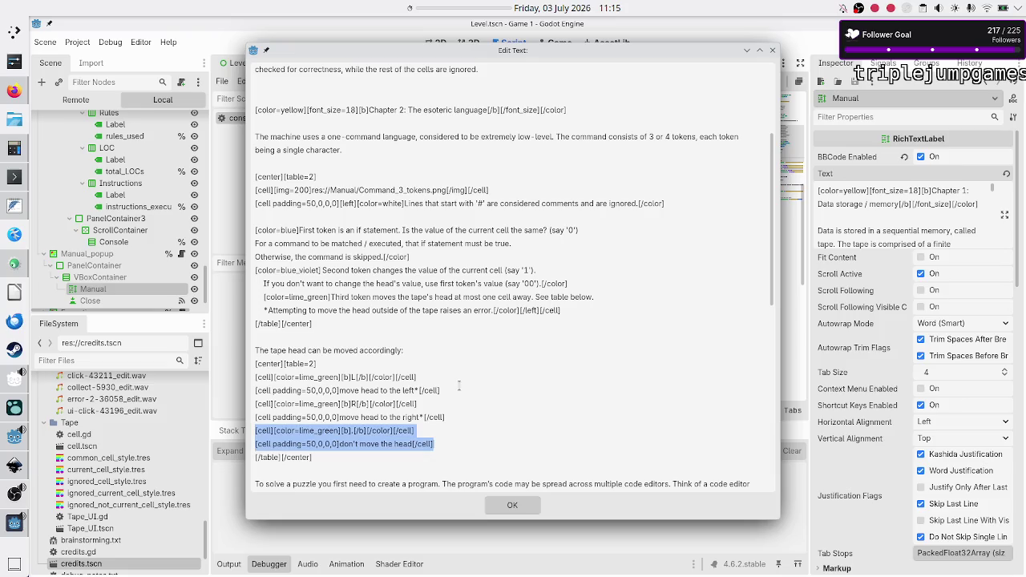
pyautogui.press('BackSpace')
pyautogui.press('BackSpace')
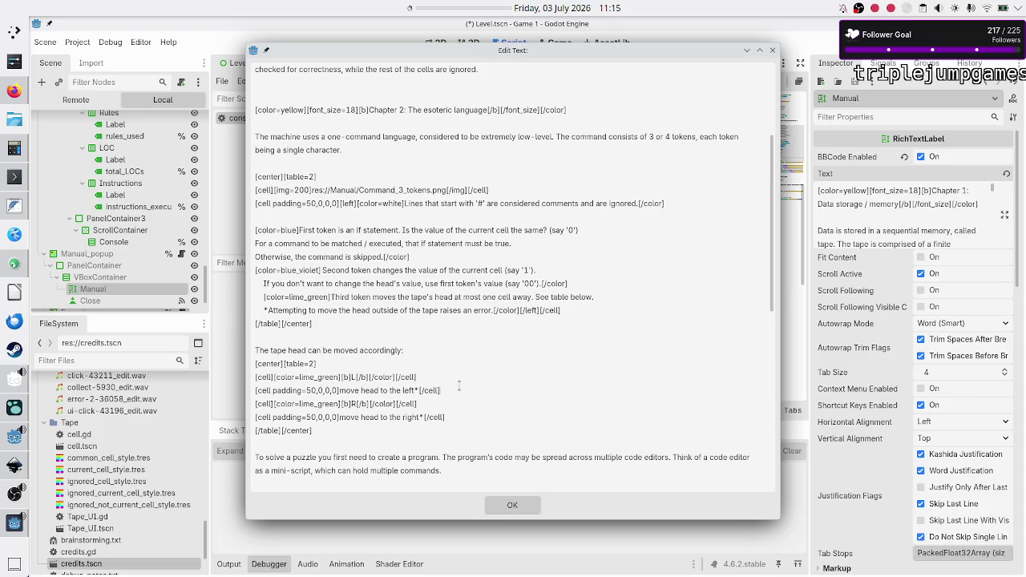
pyautogui.press('Return')
pyautogui.hotkey('ctrl', 'v')
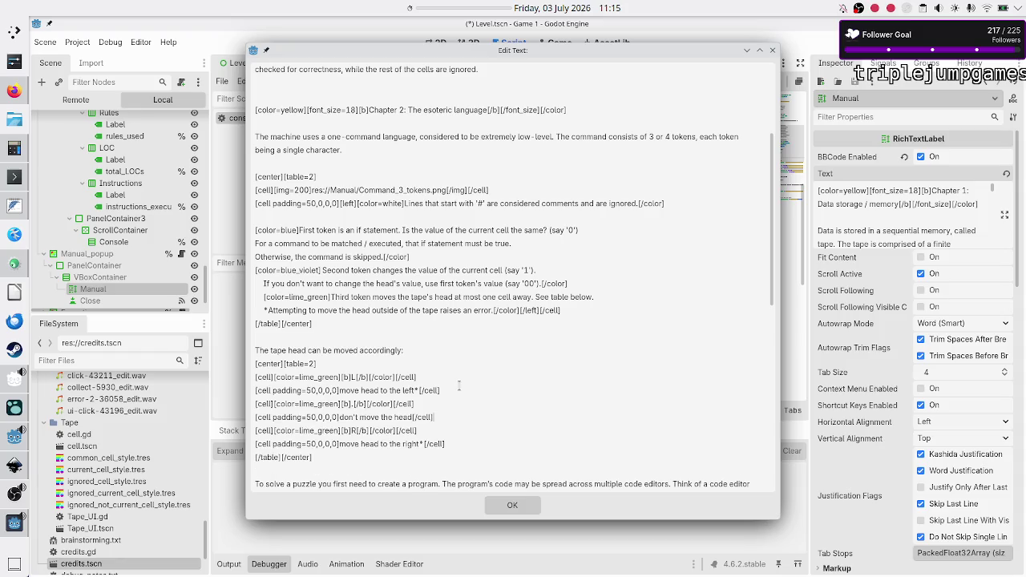
pyautogui.click(496, 503)
pyautogui.press('F5')
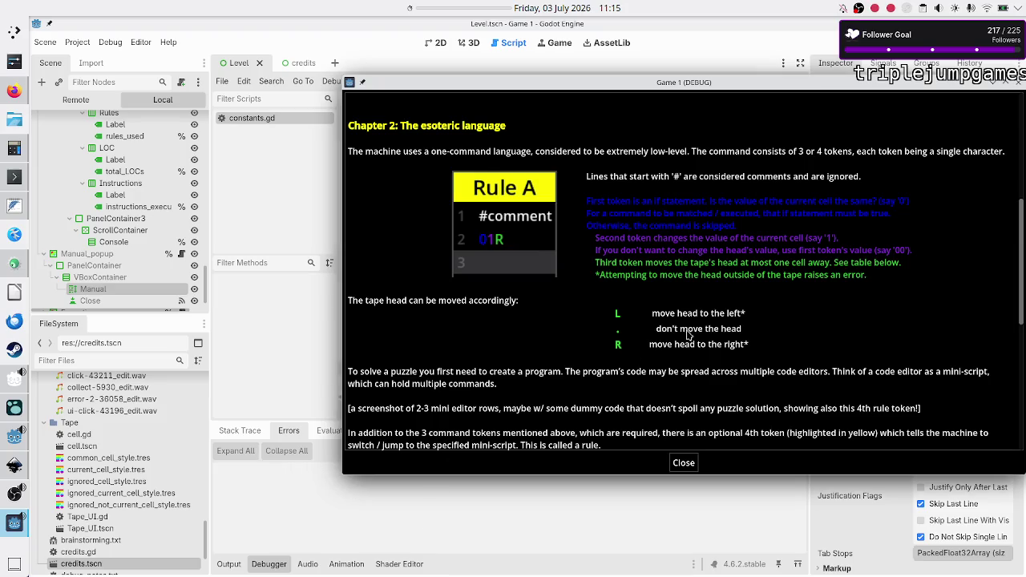
# Step: Back in the editor, reopen the Manual text and scroll to the L, '.', R table markup
pyautogui.click(559, 519)
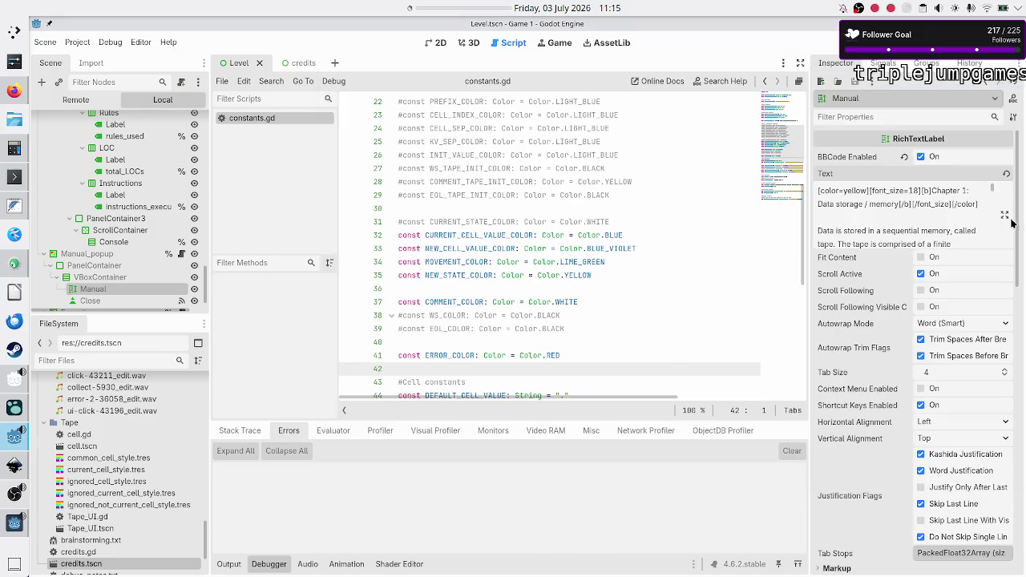
pyautogui.click(1006, 216)
pyautogui.scroll(-5, 397, 460)
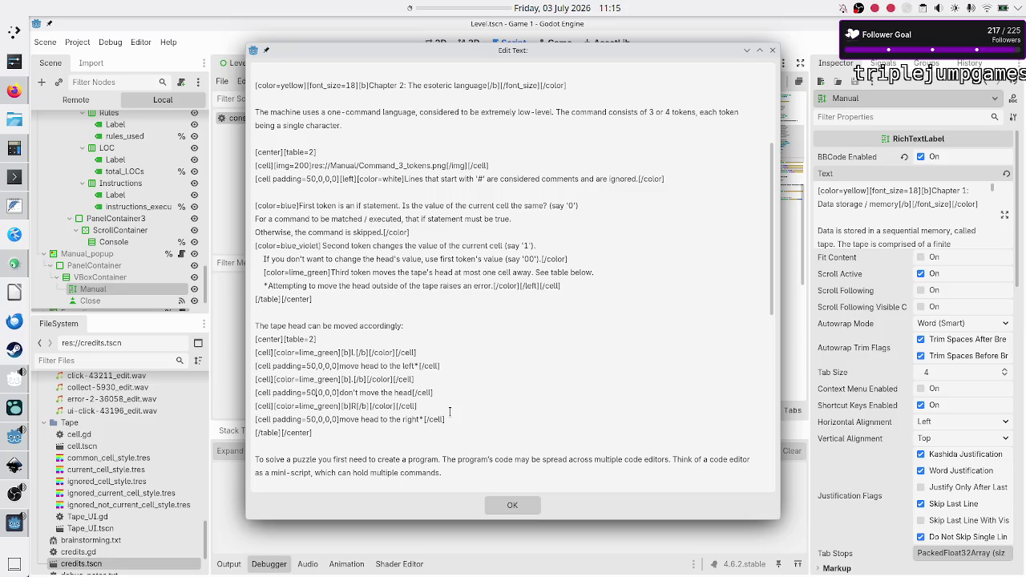
# Step: Replace the '.' and R description cells' padding tags with plain [cell], apply, and run with F6
pyautogui.press('BackSpace')
pyautogui.press('BackSpace')
pyautogui.press('BackSpace')
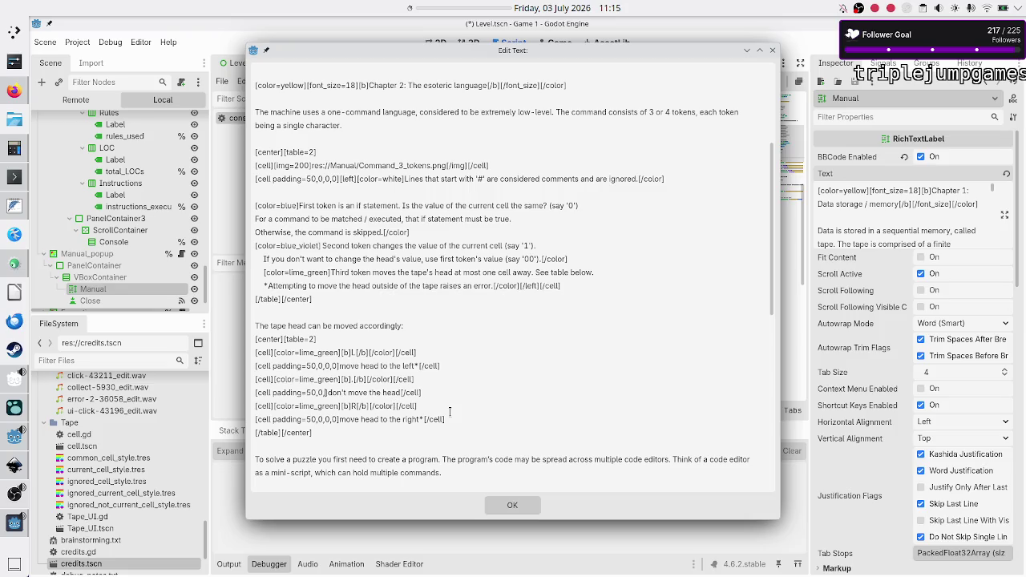
pyautogui.press('BackSpace')
pyautogui.press('BackSpace')
pyautogui.press('BackSpace')
pyautogui.write(']')
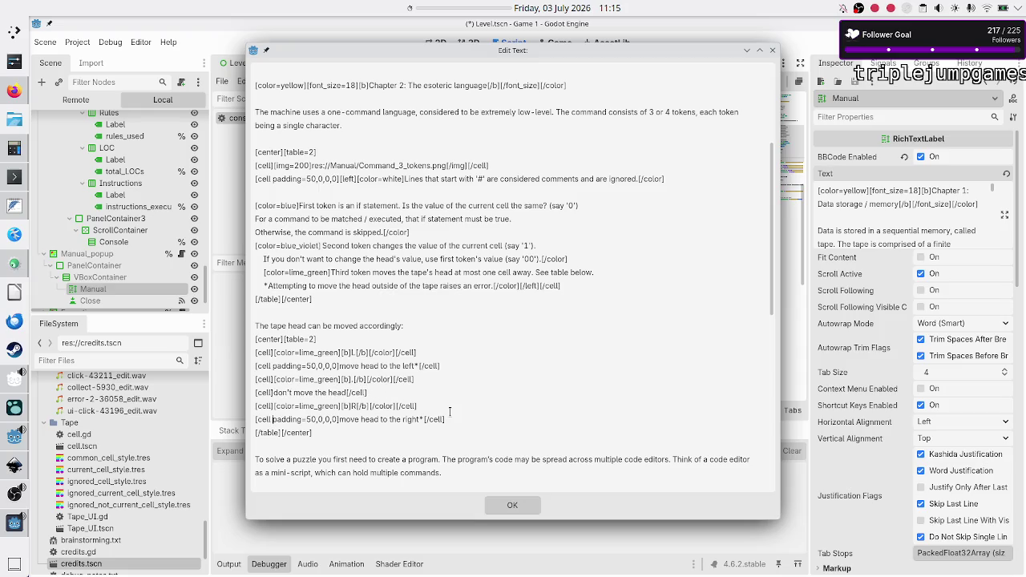
pyautogui.press('BackSpace')
pyautogui.press('BackSpace')
pyautogui.press('BackSpace')
pyautogui.press('BackSpace')
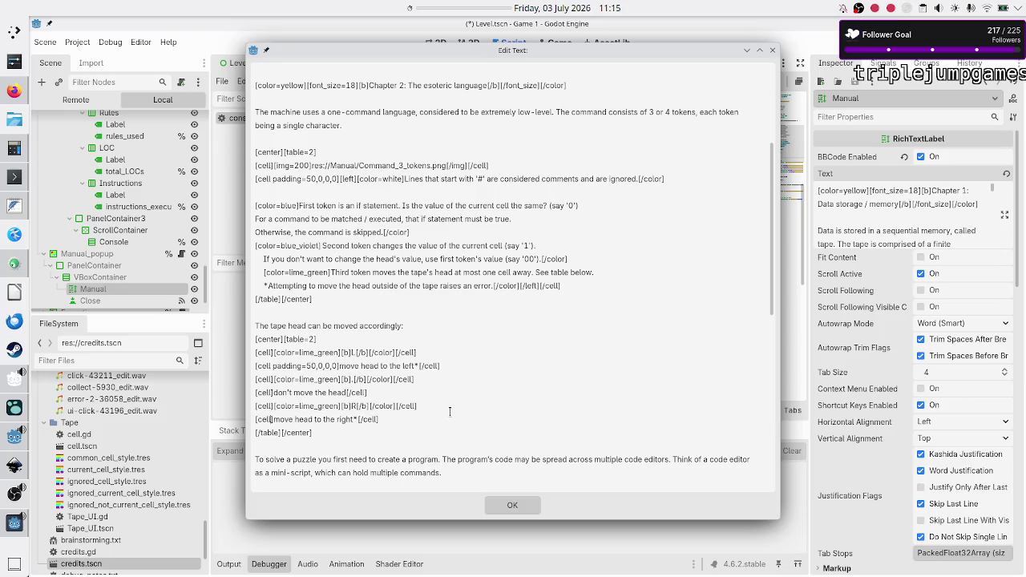
pyautogui.click(511, 504)
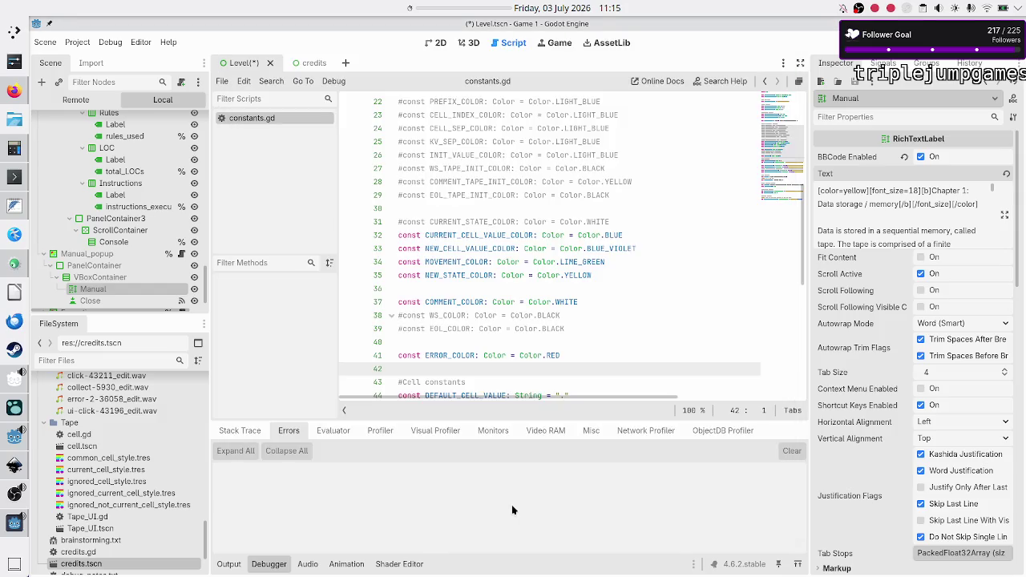
pyautogui.press('F6')
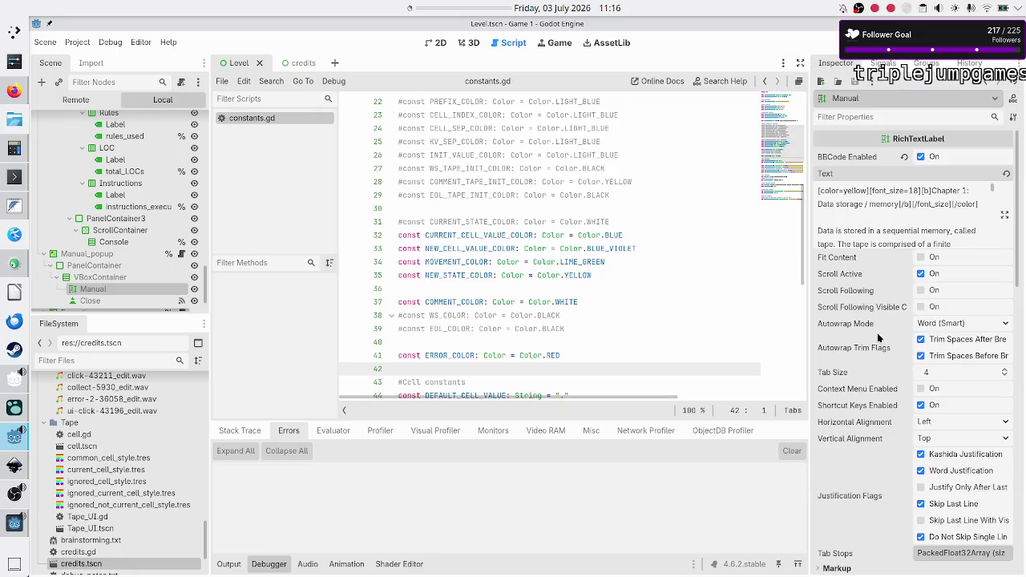
# Step: Copy padding=50,0,0,0 from the L description cell into the '.' and R cells
pyautogui.click(1005, 216)
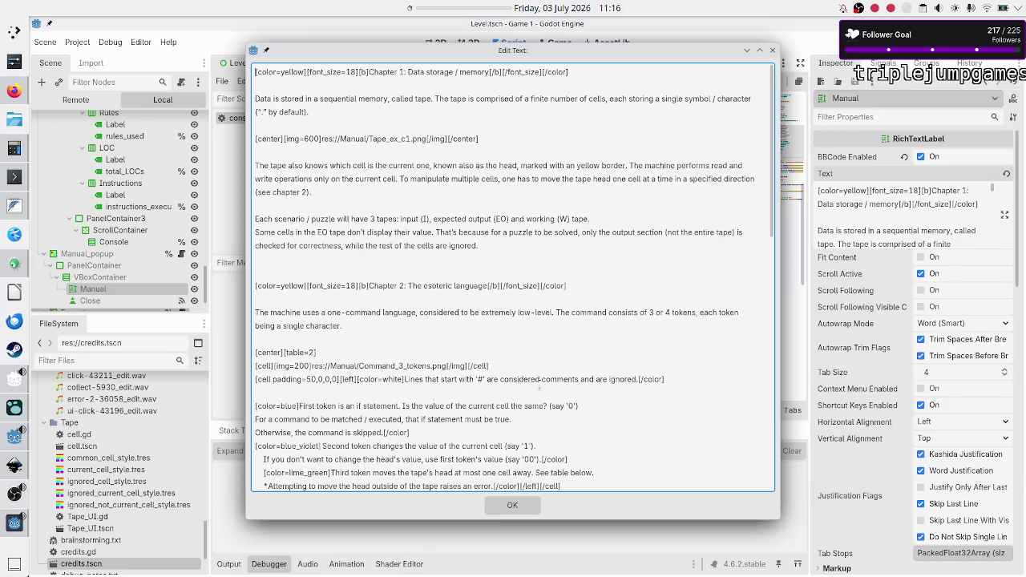
pyautogui.scroll(-5, 453, 402)
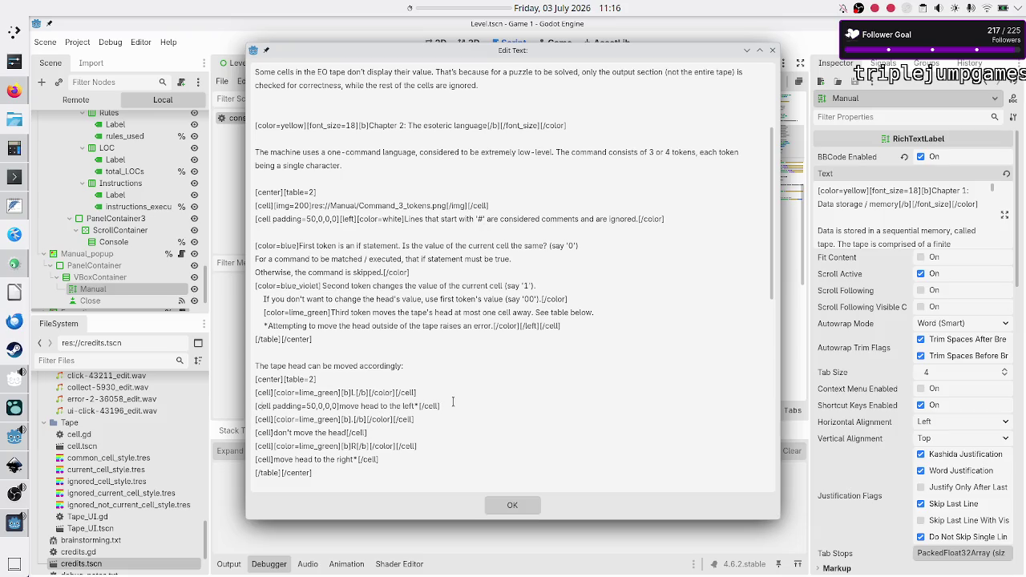
pyautogui.hotkey('shift', 'Right')
pyautogui.hotkey('shift', 'Right')
pyautogui.hotkey('shift', 'Right')
pyautogui.hotkey('ctrl', 'c')
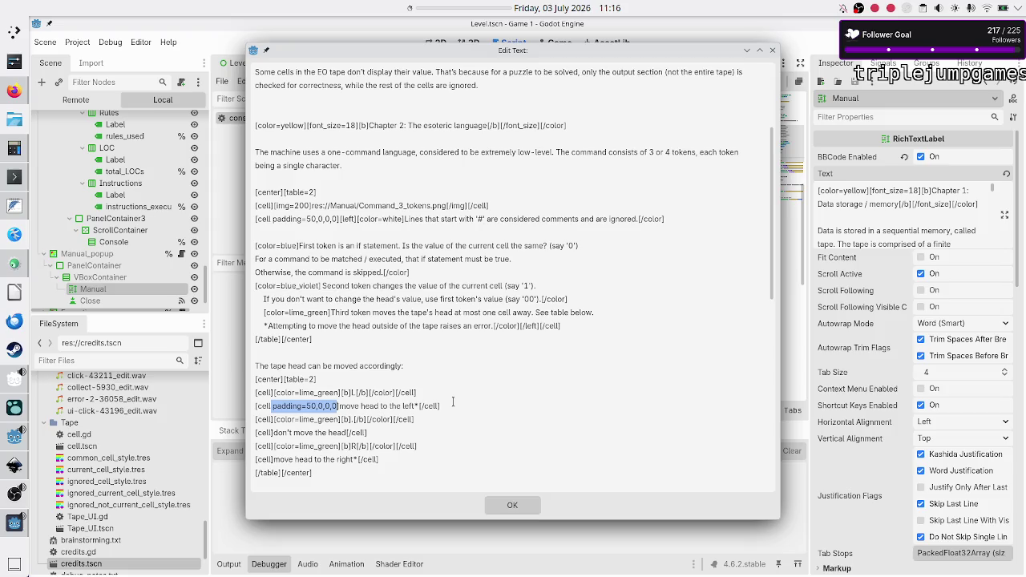
pyautogui.press('Down')
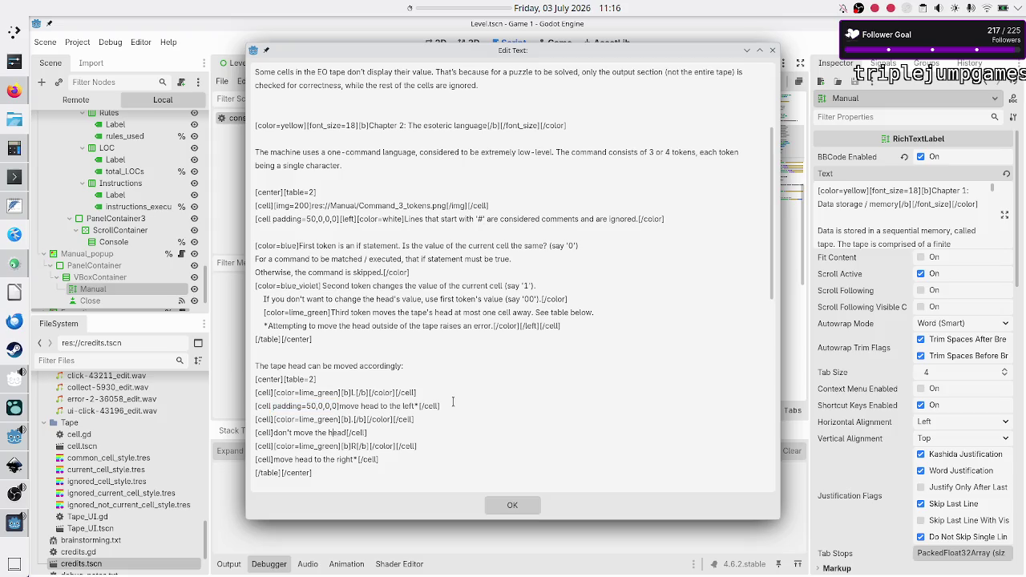
pyautogui.hotkey('ctrl', 'v')
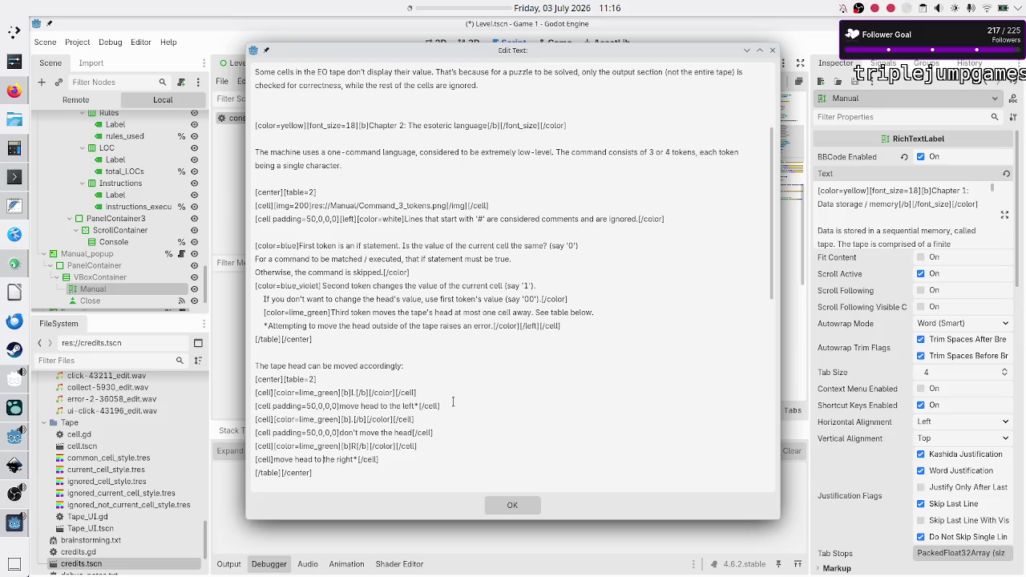
pyautogui.hotkey('ctrl', 'v')
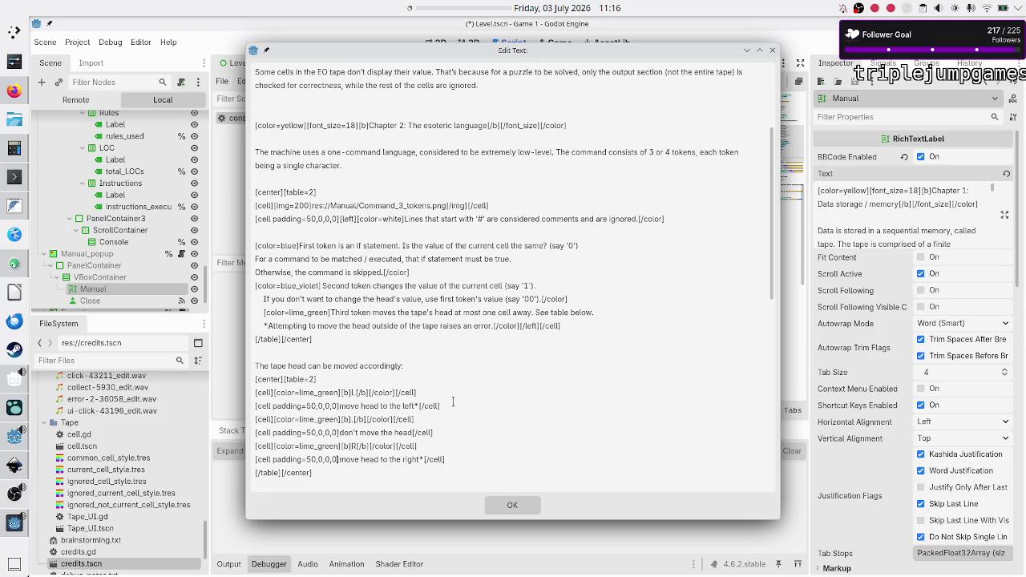
# Step: Apply the text, run the game with F5, then reopen the Manual text in the editor
pyautogui.click(518, 504)
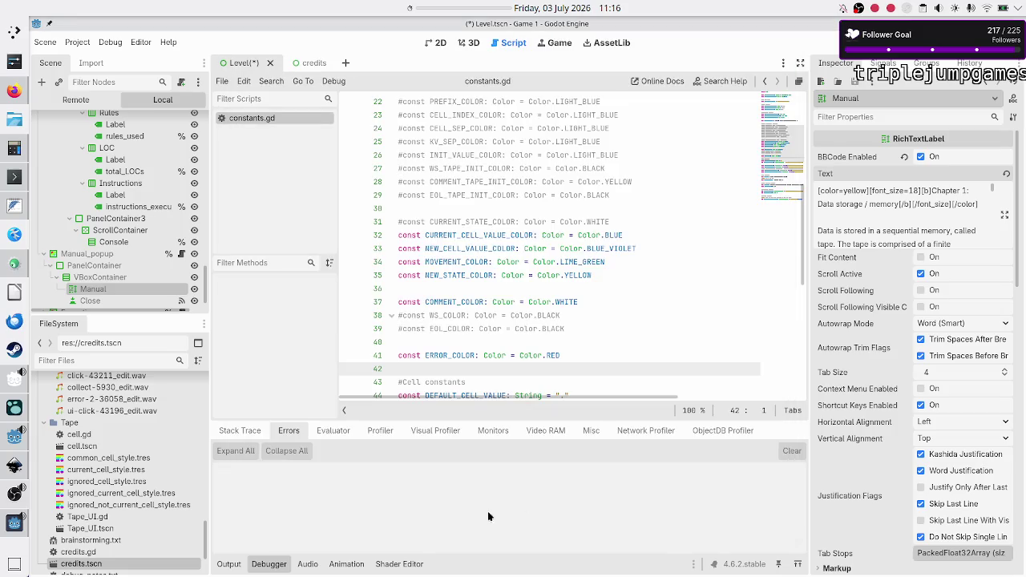
pyautogui.press('F5')
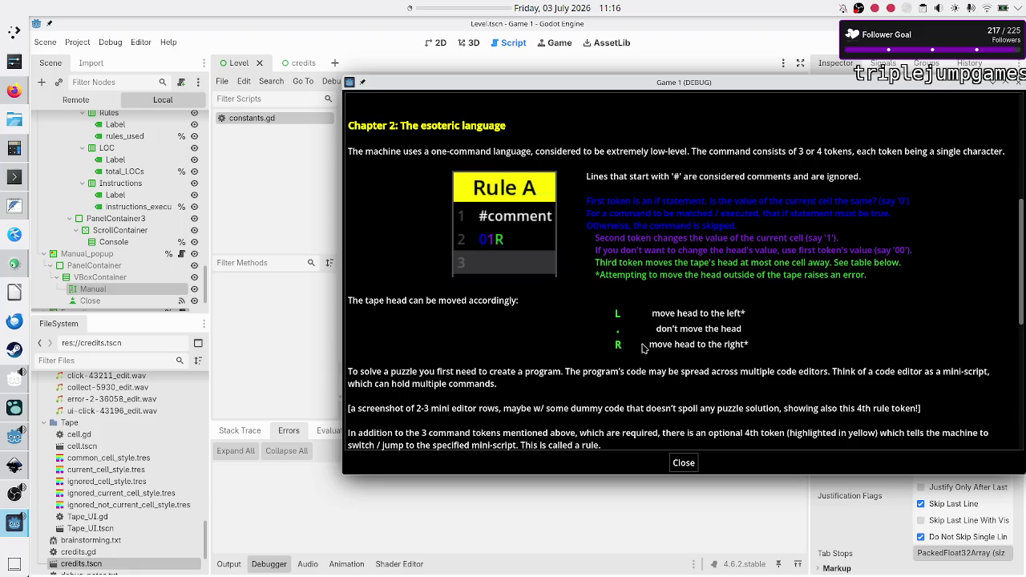
pyautogui.click(587, 501)
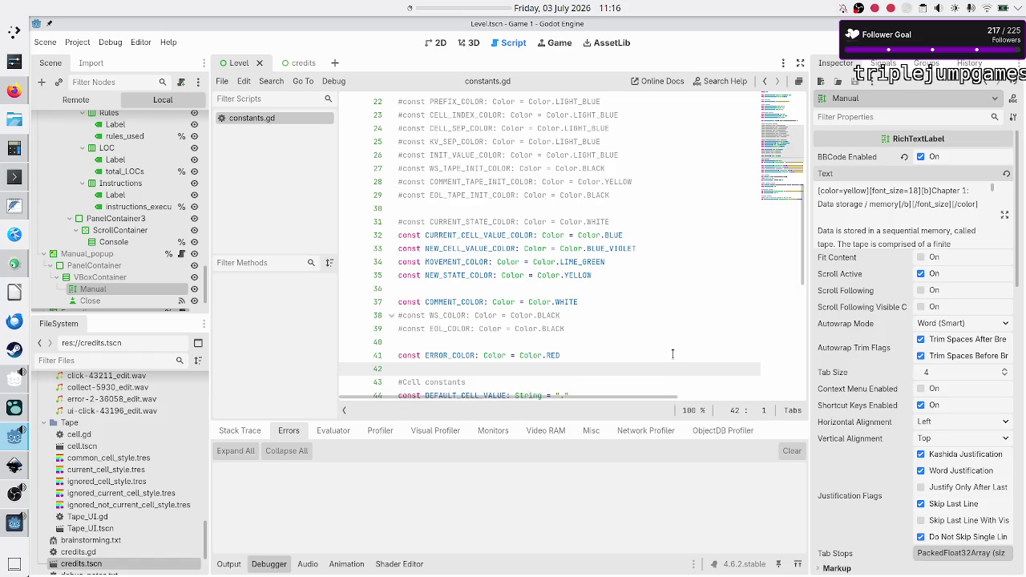
pyautogui.click(1006, 216)
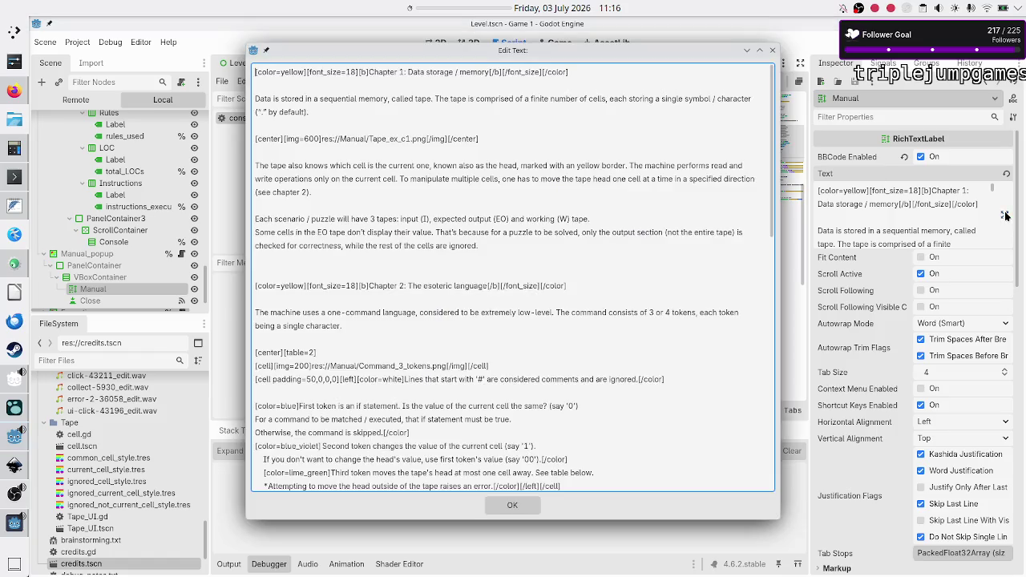
# Step: Wrap the three description cells in [left]…[/left] alignment tags
pyautogui.scroll(-5, 539, 410)
pyautogui.scroll(-3, 539, 410)
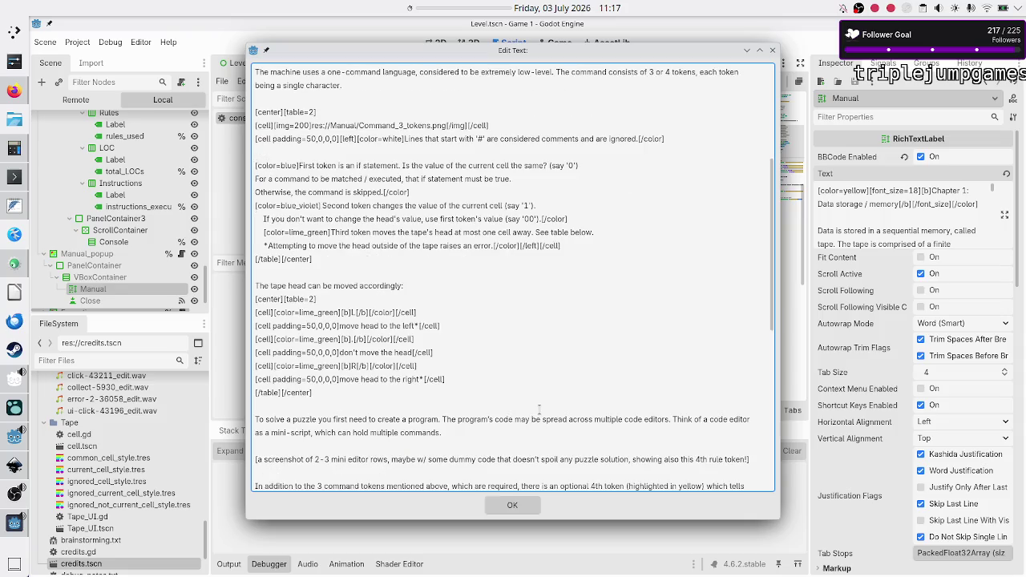
pyautogui.press('Right')
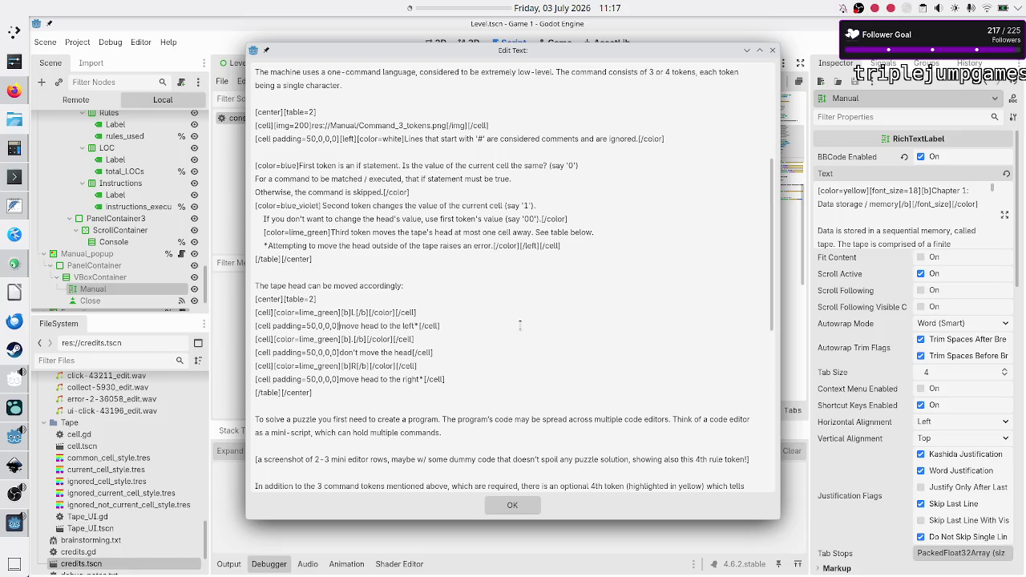
pyautogui.write('[]')
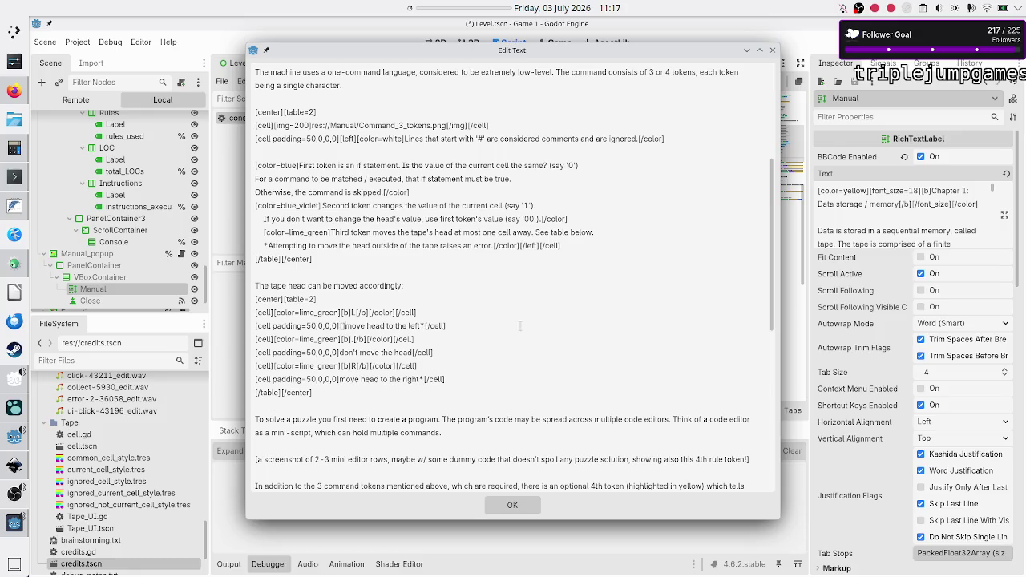
pyautogui.write('left')
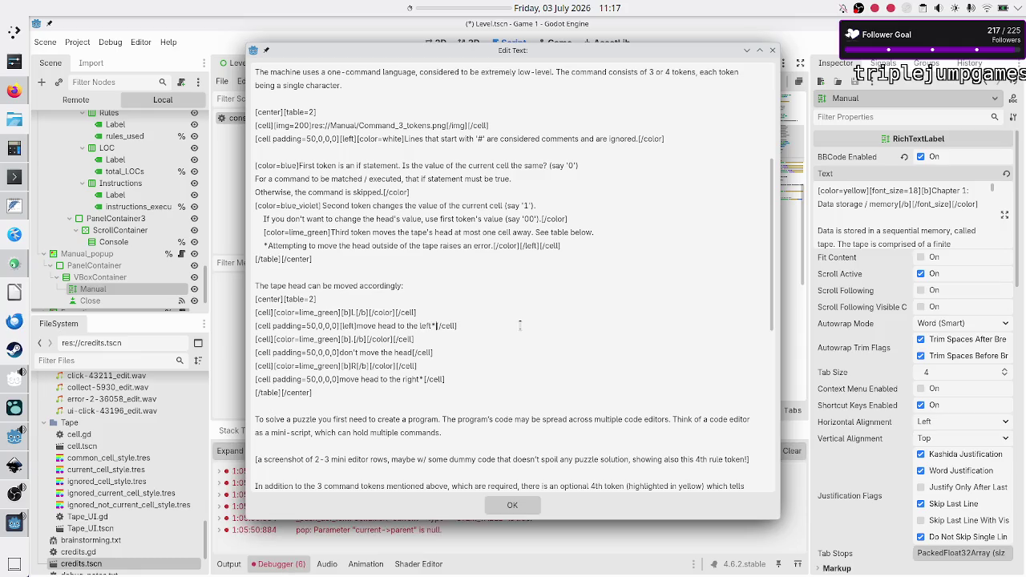
pyautogui.write('[/]')
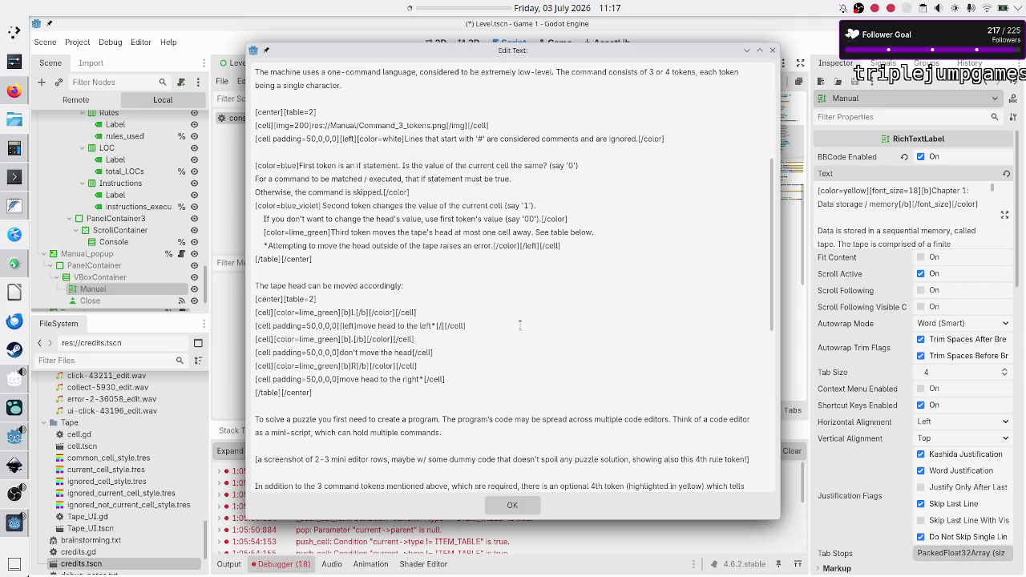
pyautogui.write('left')
pyautogui.write('[/le]')
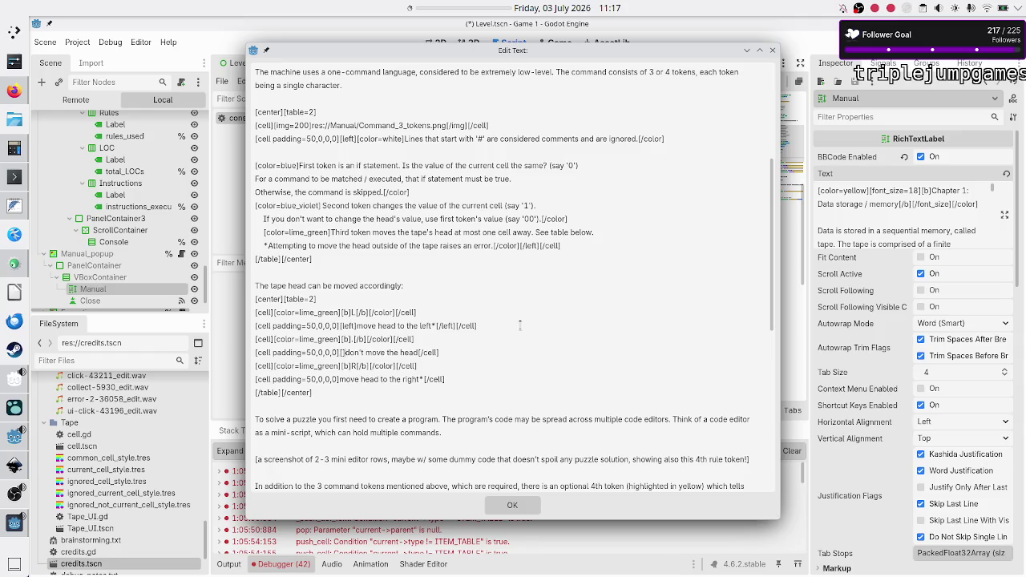
pyautogui.write('ft')
pyautogui.write('[/left')
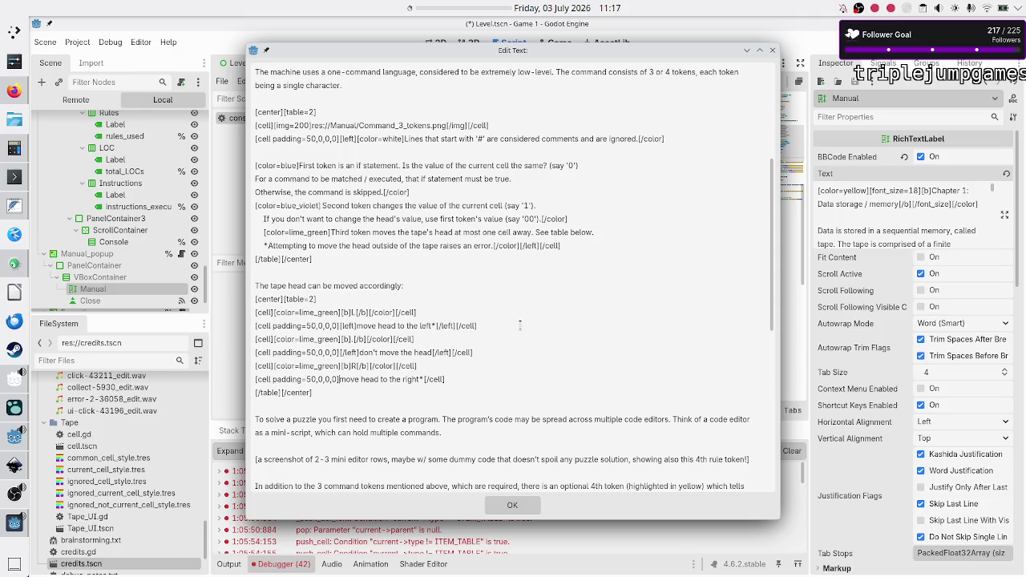
pyautogui.write('[/lef')
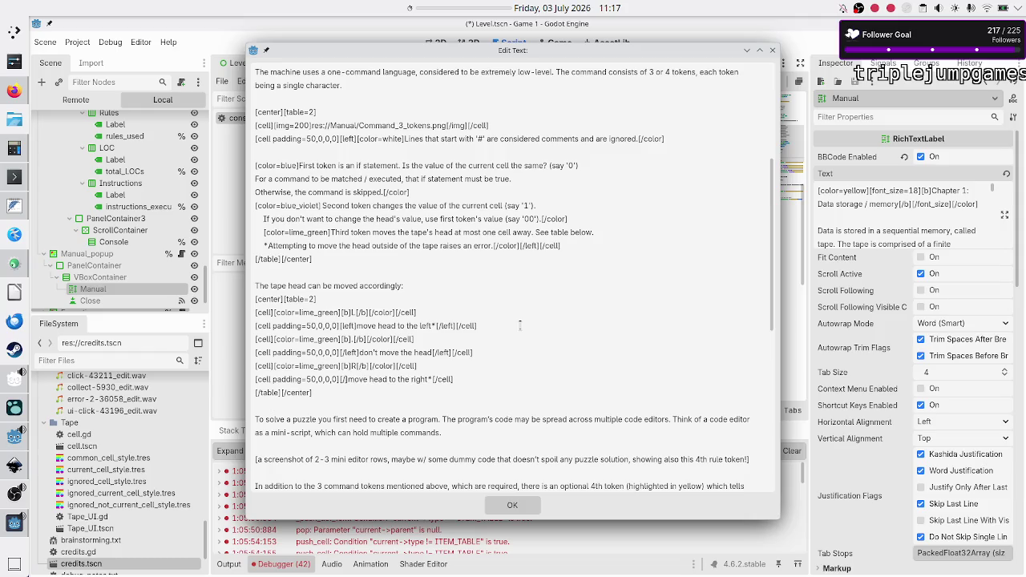
pyautogui.write('t]')
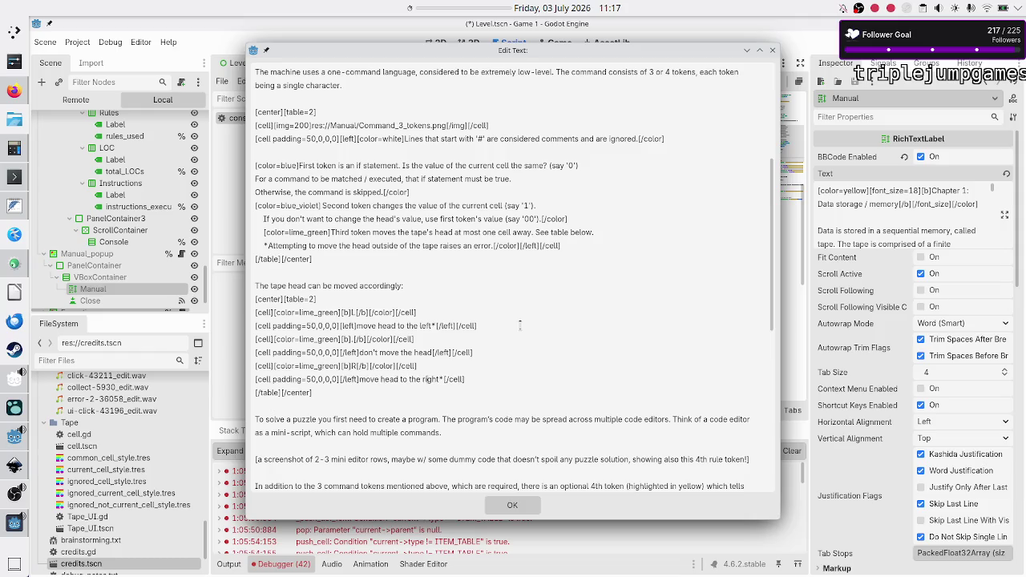
pyautogui.write('[]')
pyautogui.write('/left][/')
# Step: Apply the text, clear the errors, save, test-run with F6, then reopen the Manual text
pyautogui.click(517, 510)
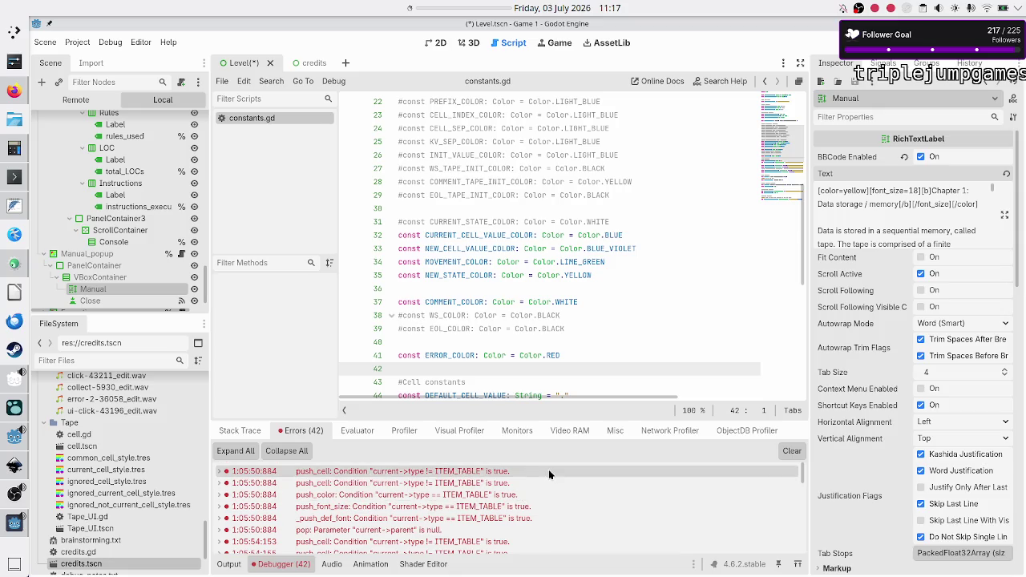
pyautogui.click(792, 451)
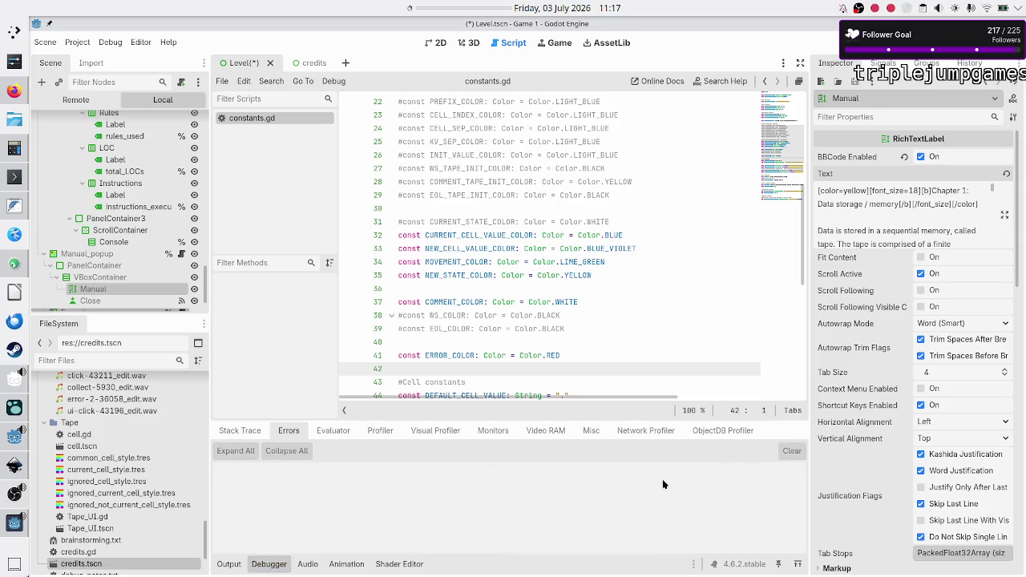
pyautogui.hotkey('ctrl', 's')
pyautogui.press('F6')
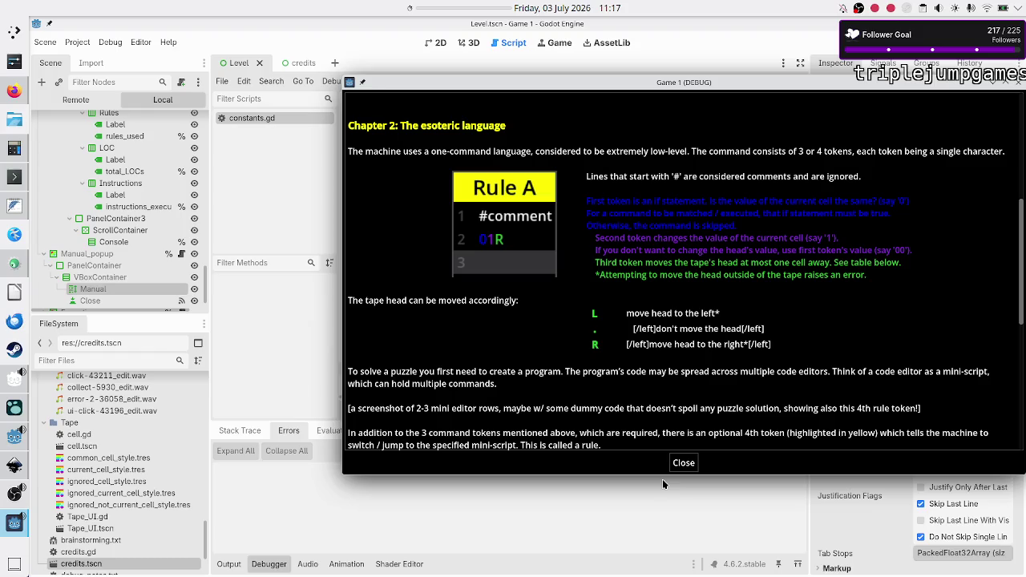
pyautogui.press('F8')
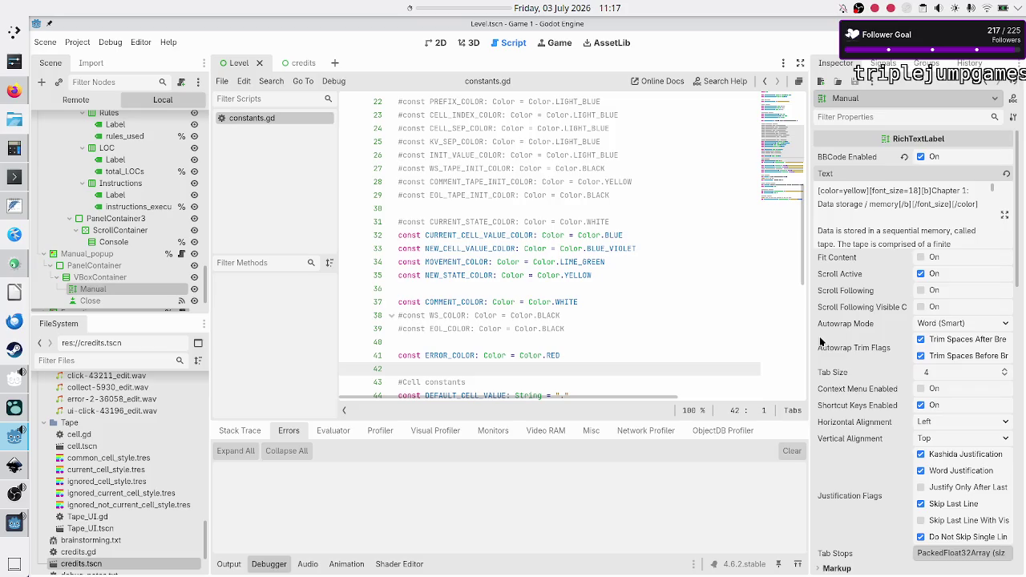
pyautogui.click(1005, 215)
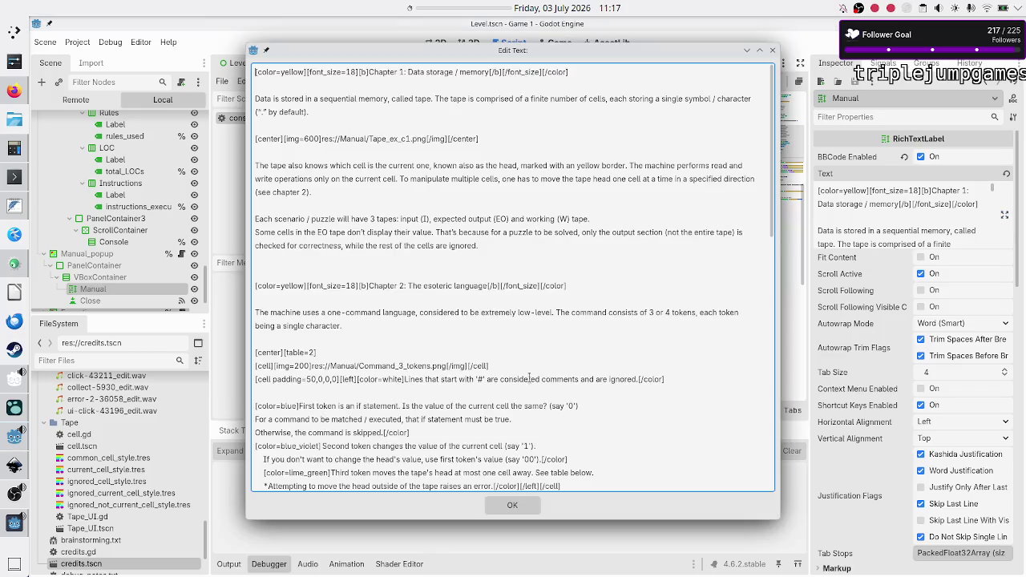
# Step: Change the leading [/left] to [left] on the '.' and R rows, apply, and save
pyautogui.scroll(-5, 502, 386)
pyautogui.scroll(-3, 501, 386)
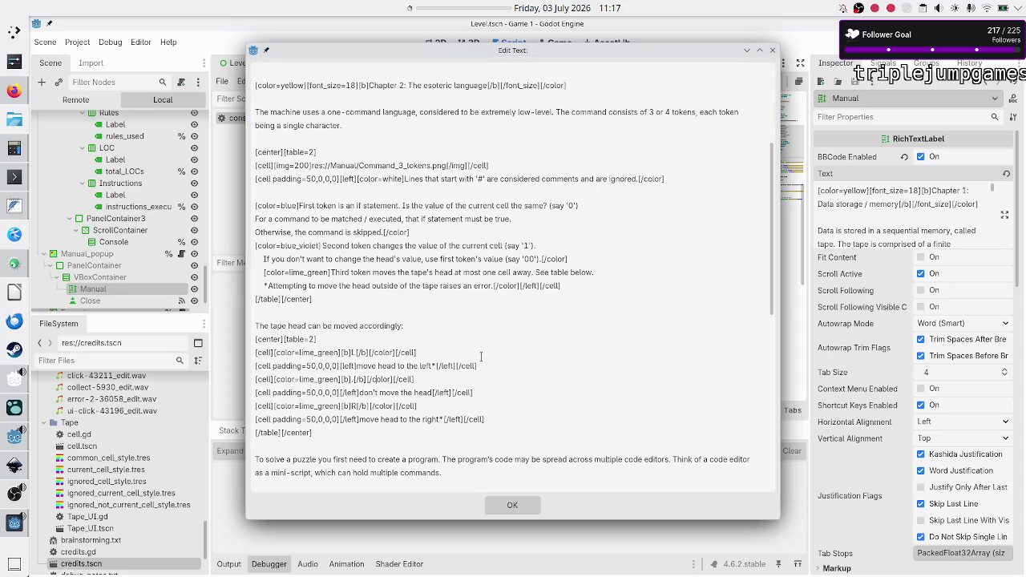
pyautogui.press('Left')
pyautogui.press('Left')
pyautogui.press('BackSpace')
pyautogui.press('Down')
pyautogui.press('Down')
pyautogui.press('BackSpace')
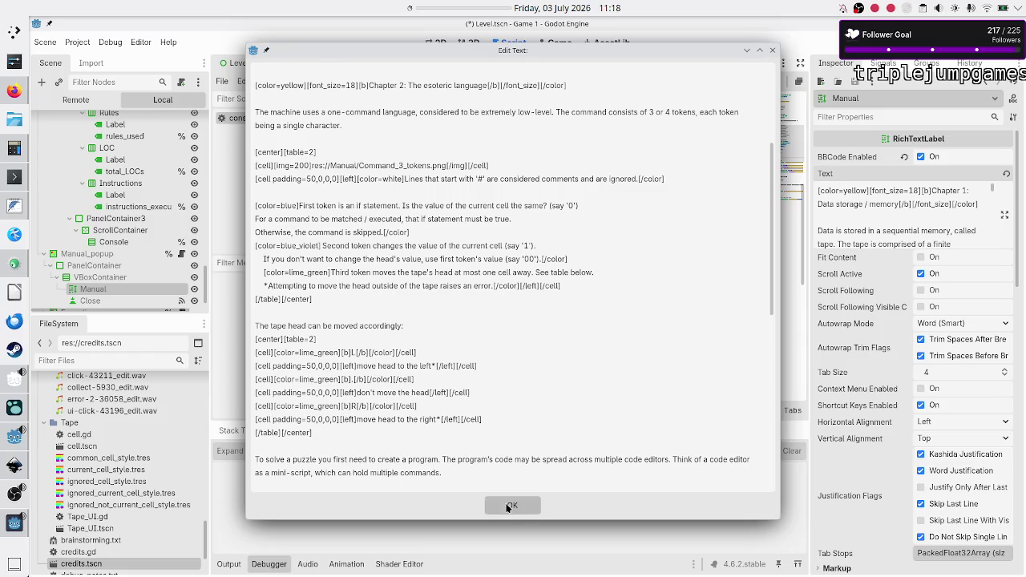
pyautogui.click(510, 504)
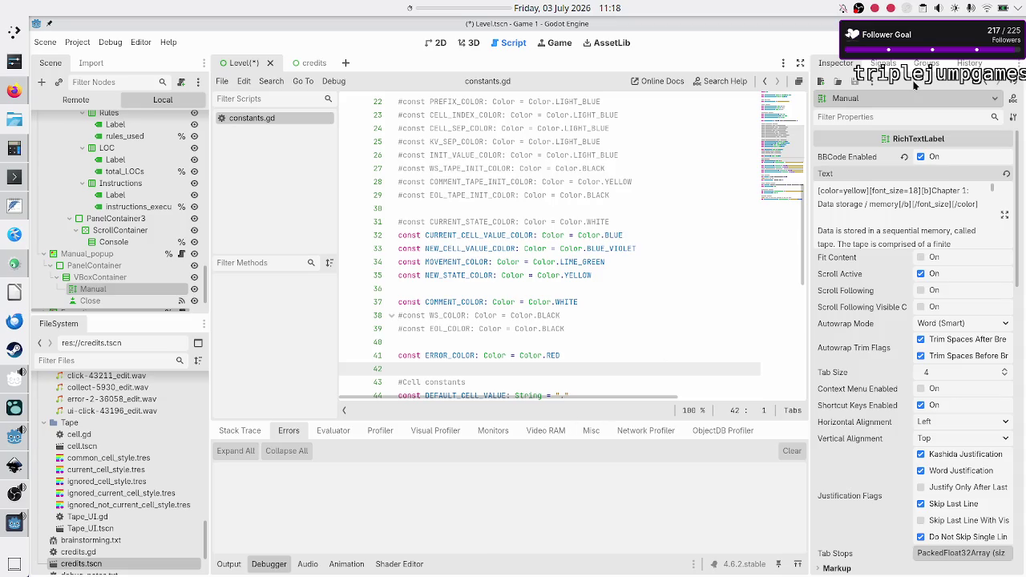
pyautogui.hotkey('ctrl', 's')
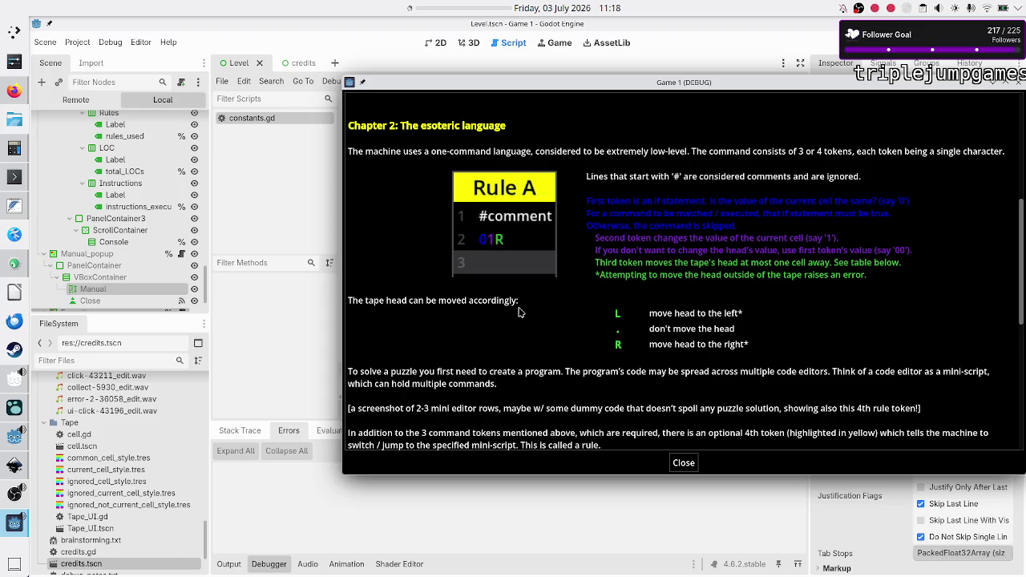
# Step: Close the running game and open the Manual label's text in the full editor
pyautogui.scroll(-3, 472, 359)
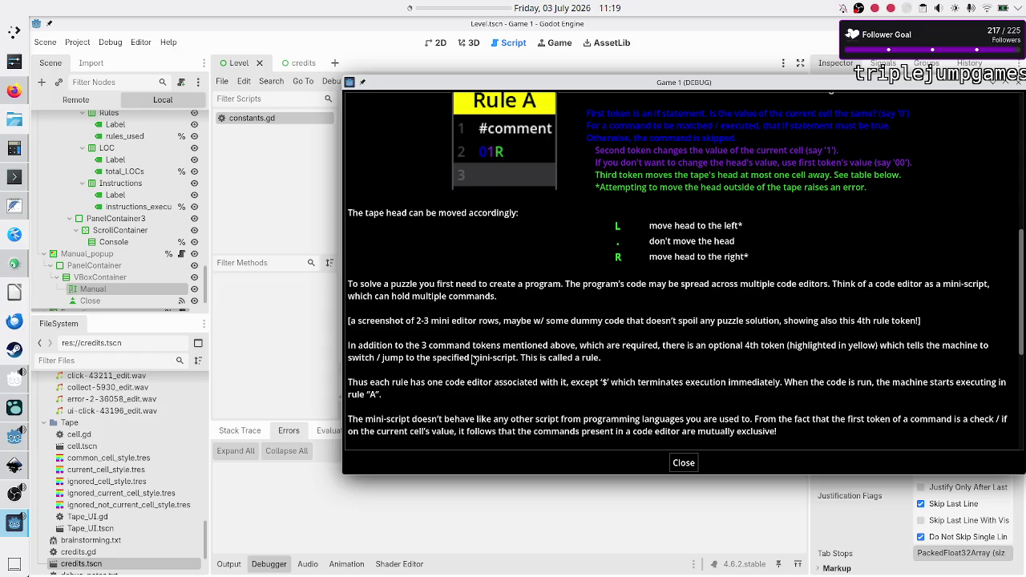
pyautogui.scroll(3, 561, 219)
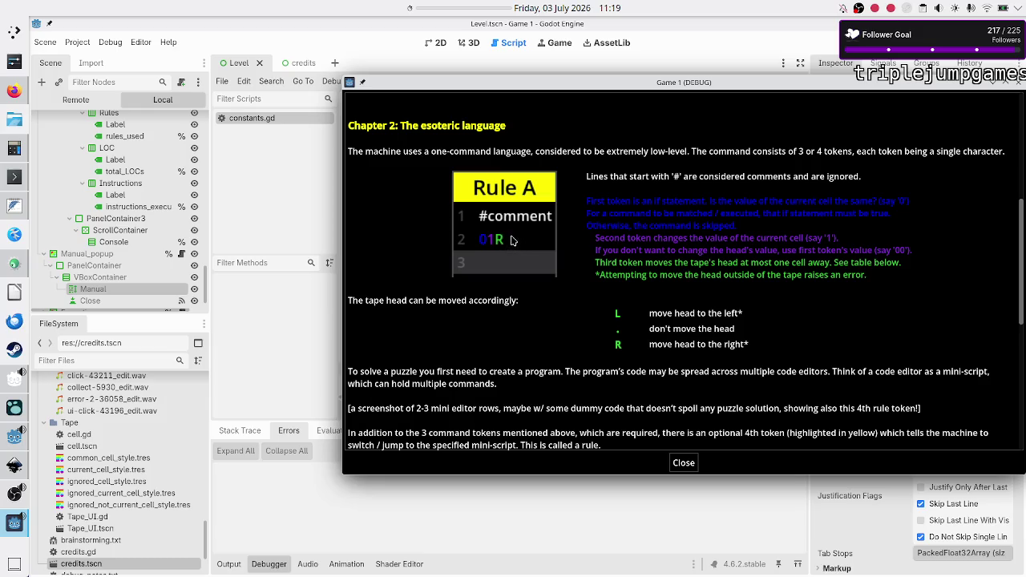
pyautogui.scroll(-4, 513, 271)
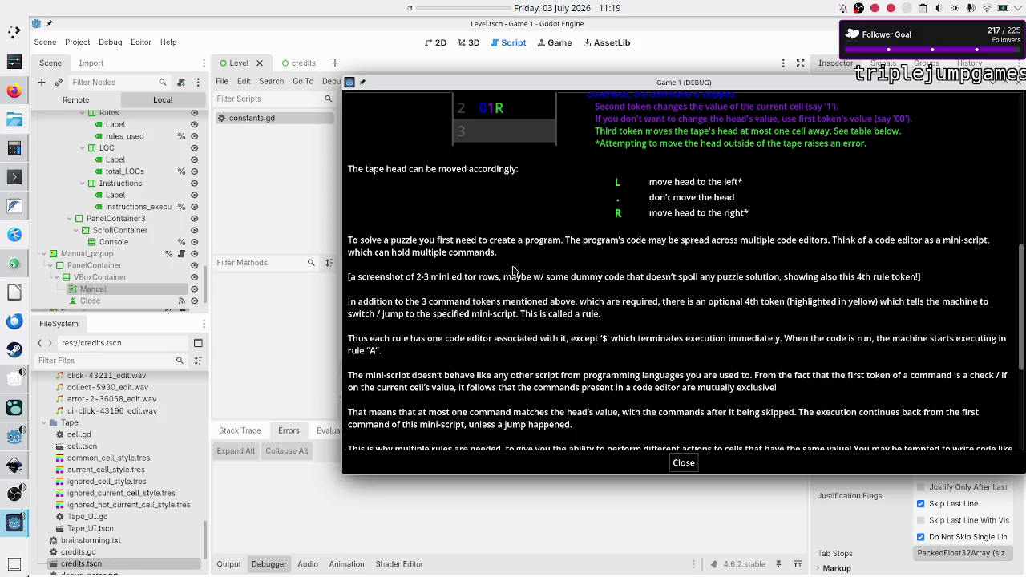
pyautogui.scroll(1, 513, 271)
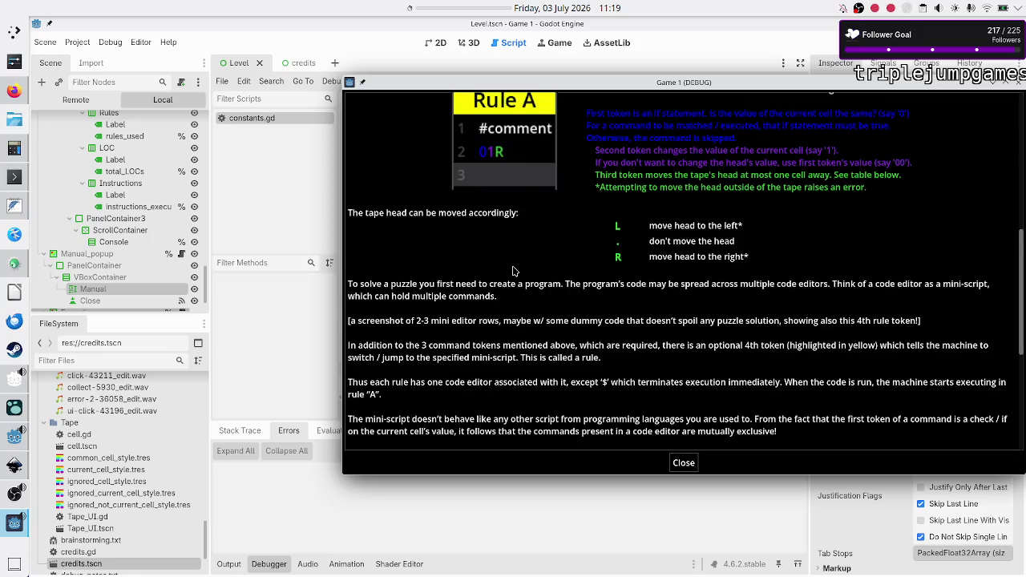
pyautogui.scroll(-1, 513, 271)
pyautogui.scroll(2, 513, 271)
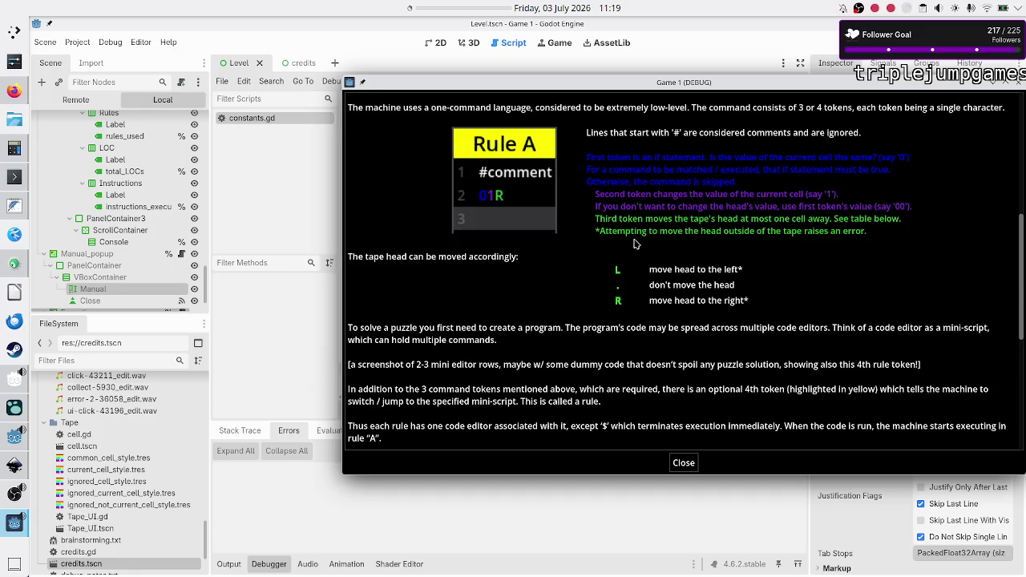
pyautogui.scroll(-2, 618, 247)
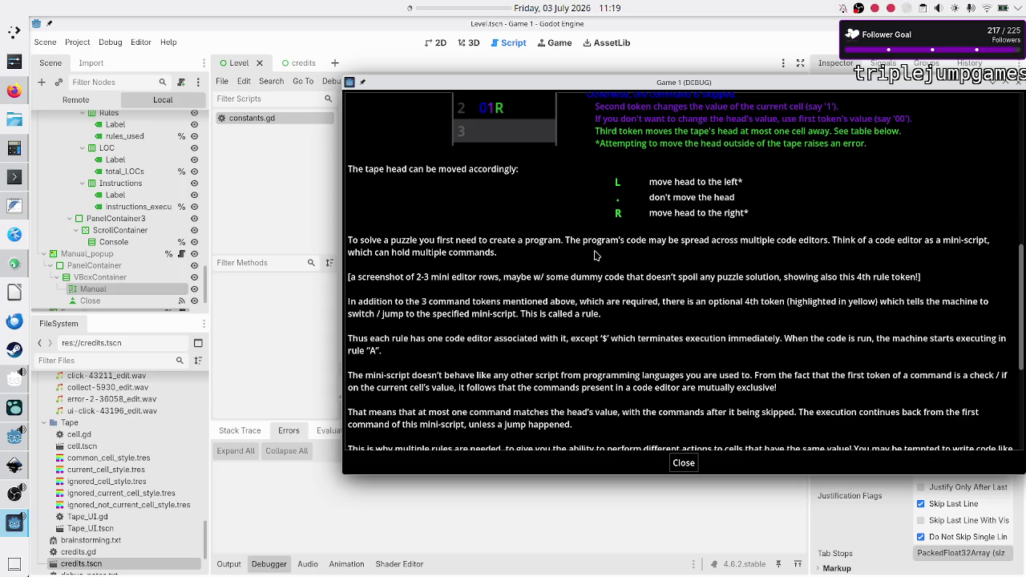
pyautogui.scroll(5, 597, 256)
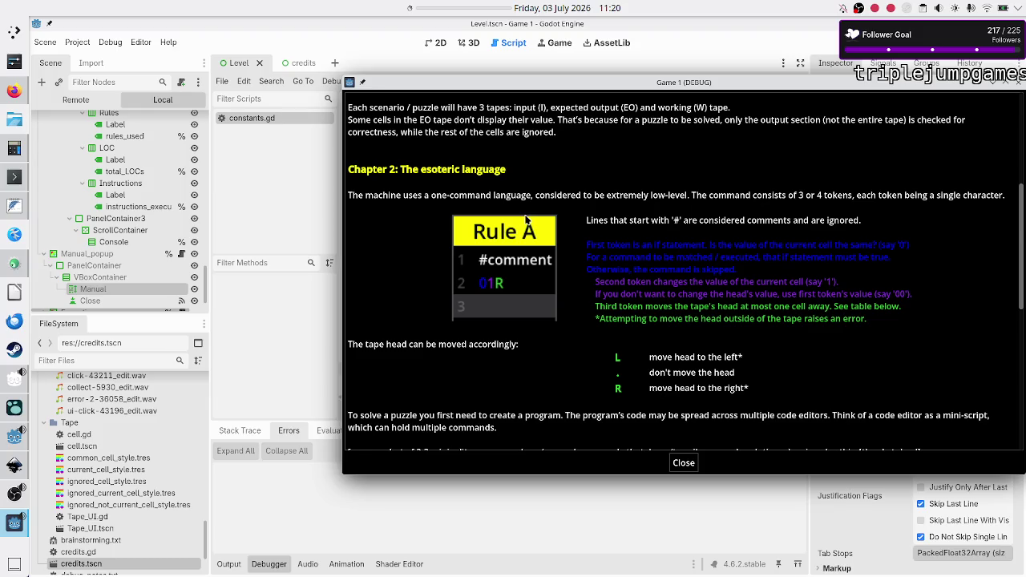
pyautogui.scroll(-3, 526, 218)
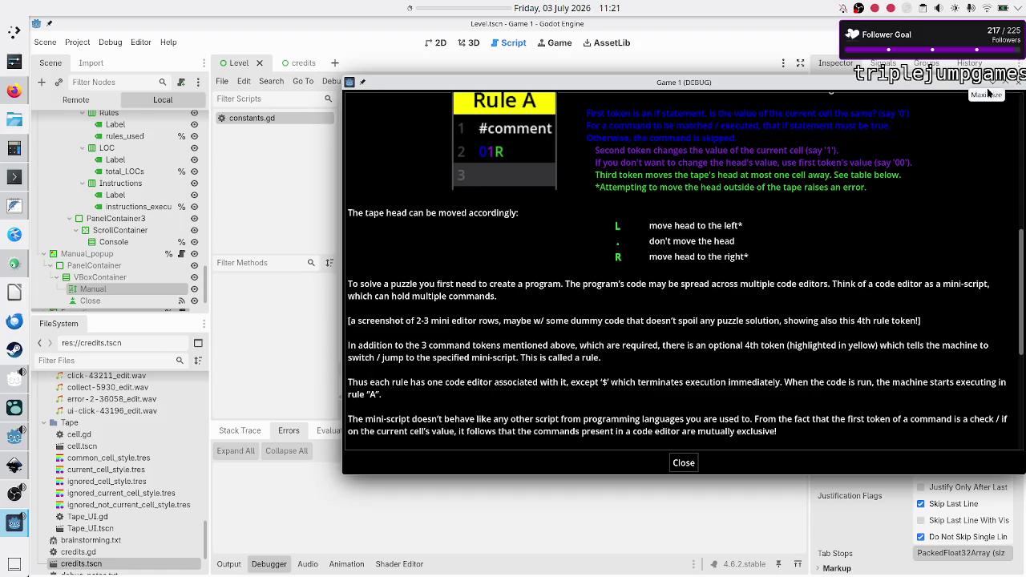
pyautogui.click(995, 84)
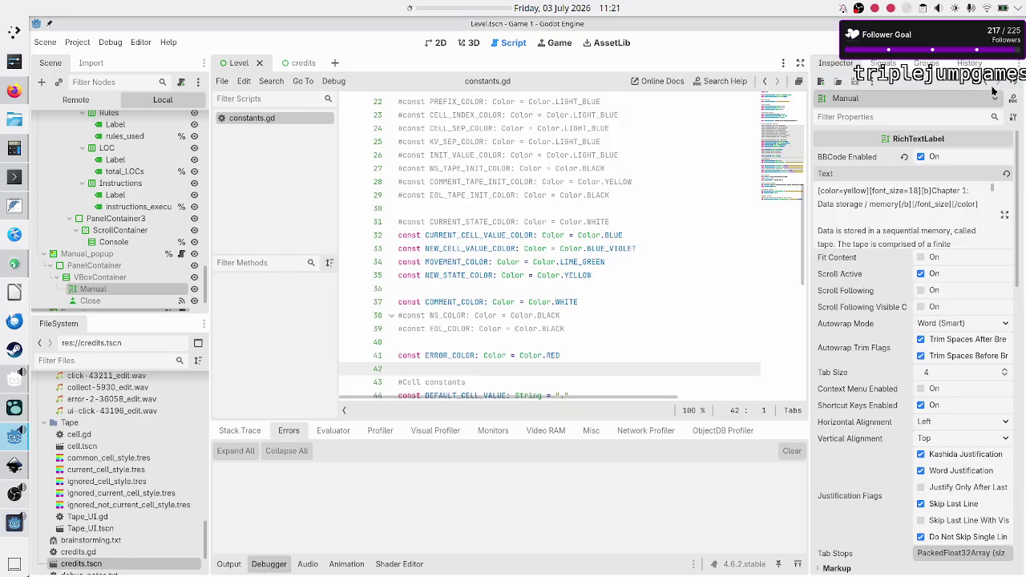
pyautogui.click(1005, 215)
pyautogui.scroll(-8, 460, 348)
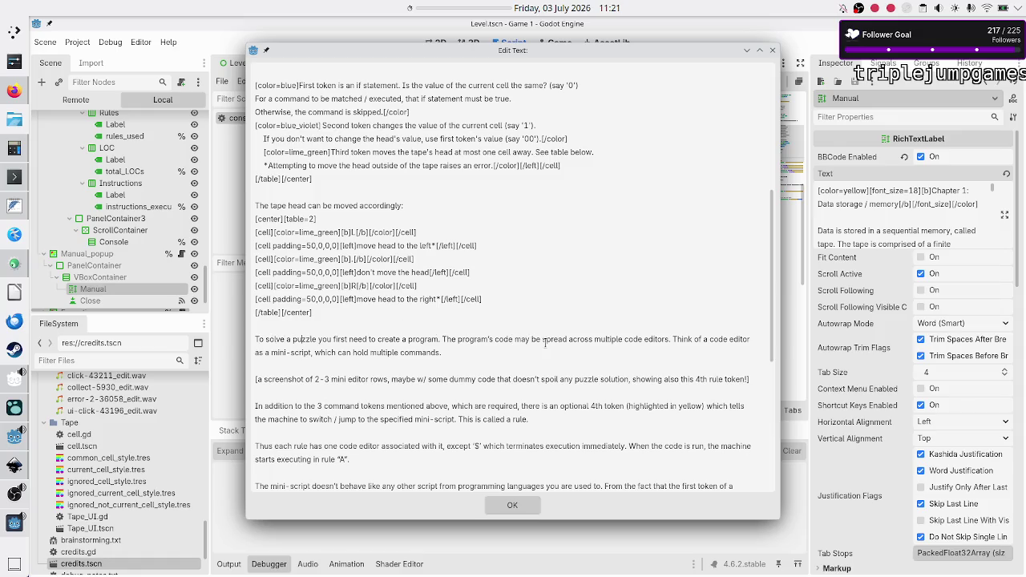
# Step: Delete the '[a screenshot…]' placeholder line and its leftover empty line
pyautogui.click(677, 342)
pyautogui.hotkey('shift', 'Right')
pyautogui.hotkey('shift', 'Right')
pyautogui.hotkey('shift', 'Right')
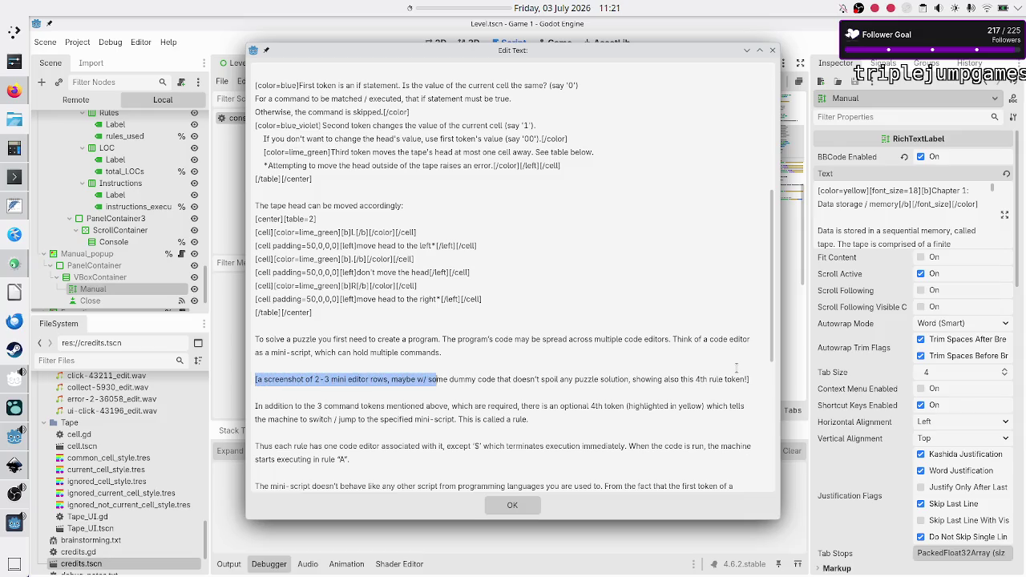
pyautogui.hotkey('shift', 'Right')
pyautogui.hotkey('shift', 'Right')
pyautogui.hotkey('shift', 'Right')
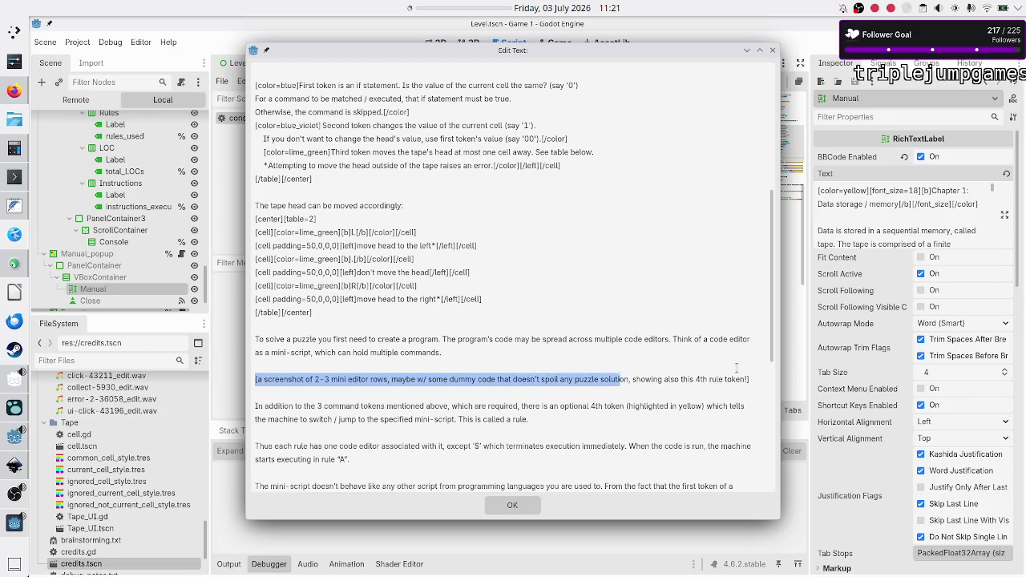
pyautogui.hotkey('shift', 'Right')
pyautogui.hotkey('shift', 'Right')
pyautogui.hotkey('shift', 'Right')
pyautogui.hotkey('shift', 'Right')
pyautogui.hotkey('shift', 'Right')
pyautogui.hotkey('shift', 'Right')
pyautogui.press('Delete')
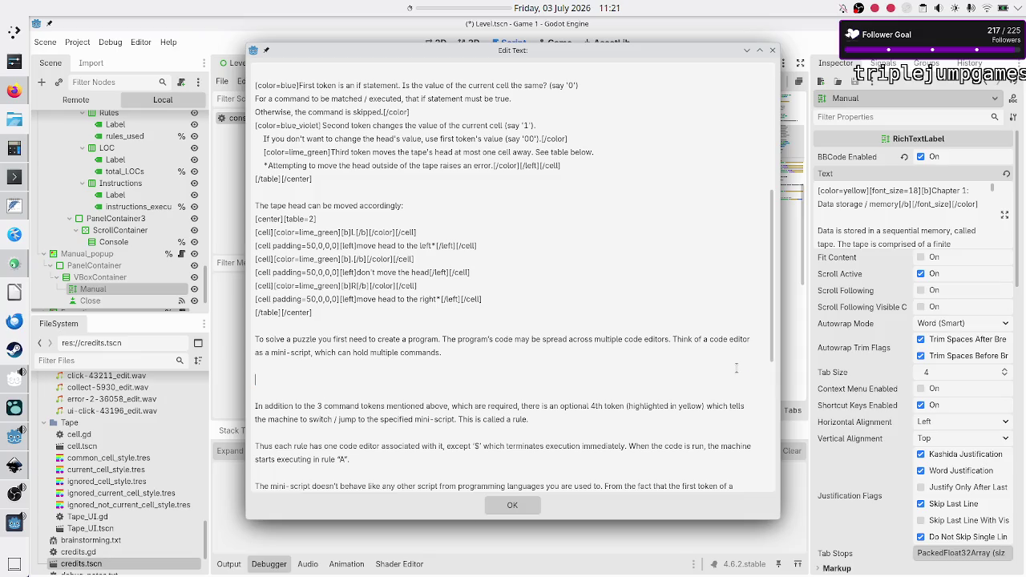
pyautogui.press('BackSpace')
# Step: Select the 'In addition…' paragraph through the 4th token and highlighted-in-yellow mention
pyautogui.hotkey('shift', 'Right')
pyautogui.hotkey('shift', 'Right')
pyautogui.hotkey('shift', 'Right')
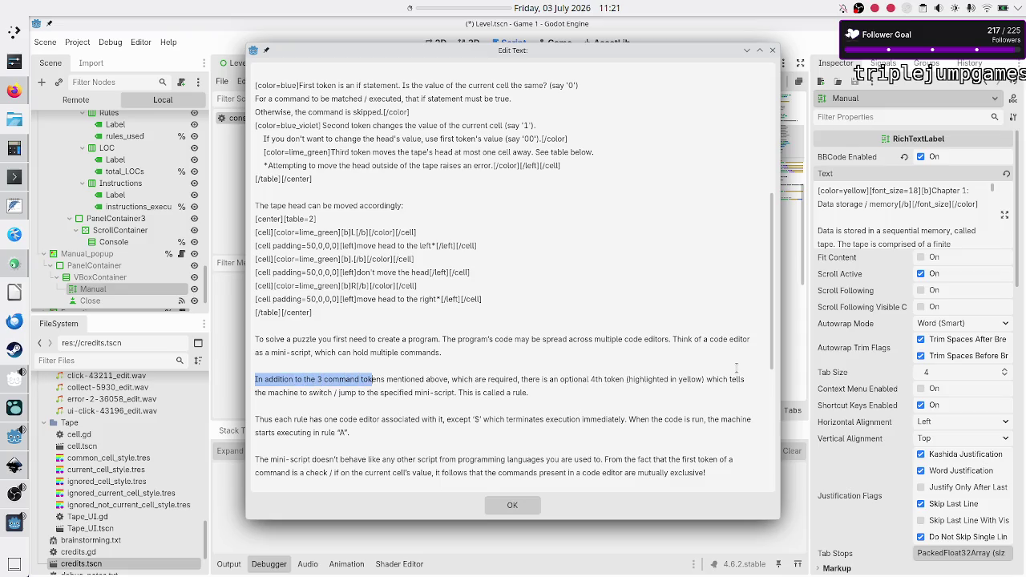
pyautogui.hotkey('shift', 'Right')
pyautogui.hotkey('shift', 'Right')
pyautogui.hotkey('shift', 'Right')
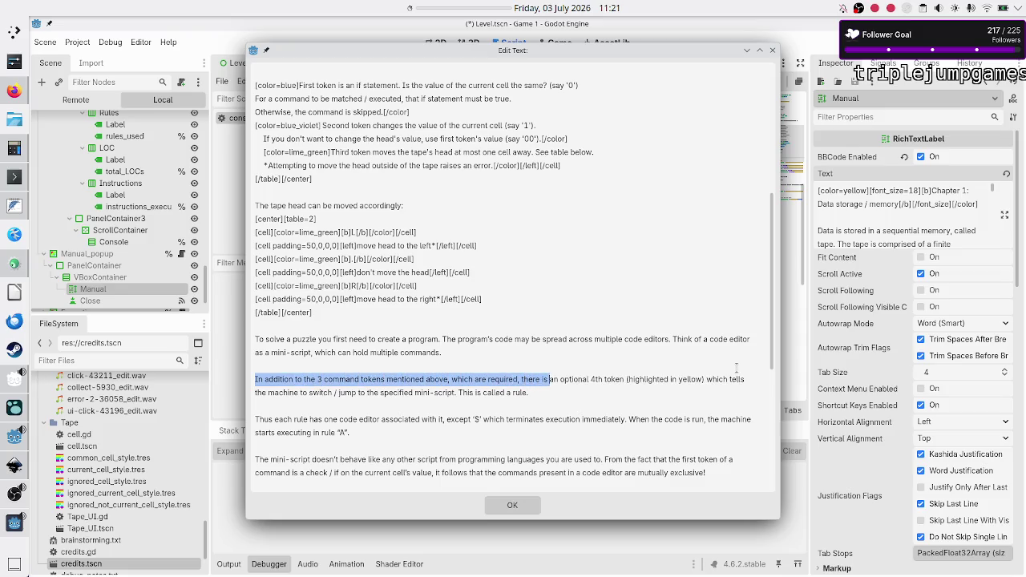
pyautogui.hotkey('shift', 'Right')
pyautogui.hotkey('shift', 'Right')
pyautogui.hotkey('shift', 'Right')
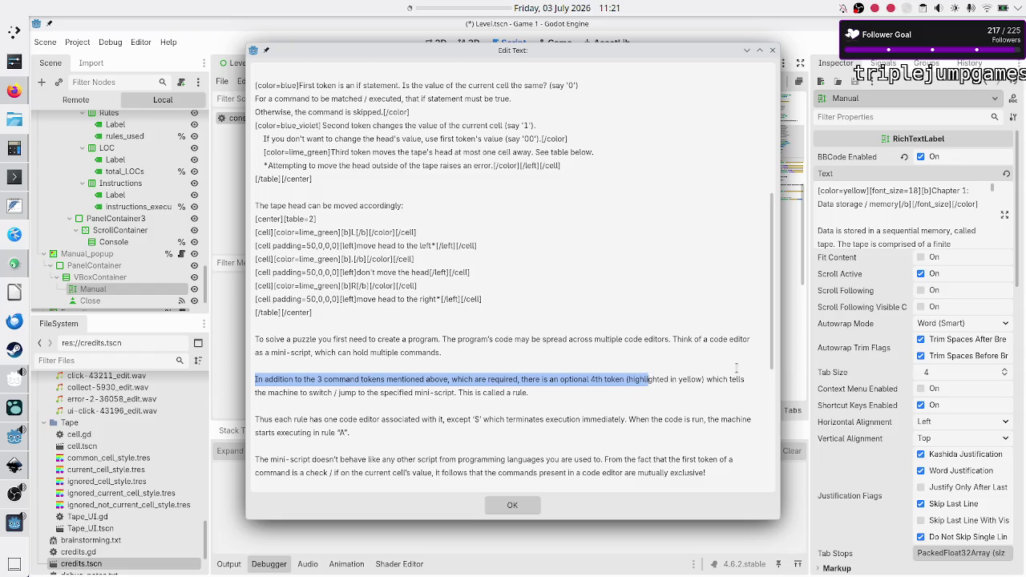
pyautogui.hotkey('shift', 'Right')
pyautogui.hotkey('shift', 'Right')
pyautogui.hotkey('shift', 'Right')
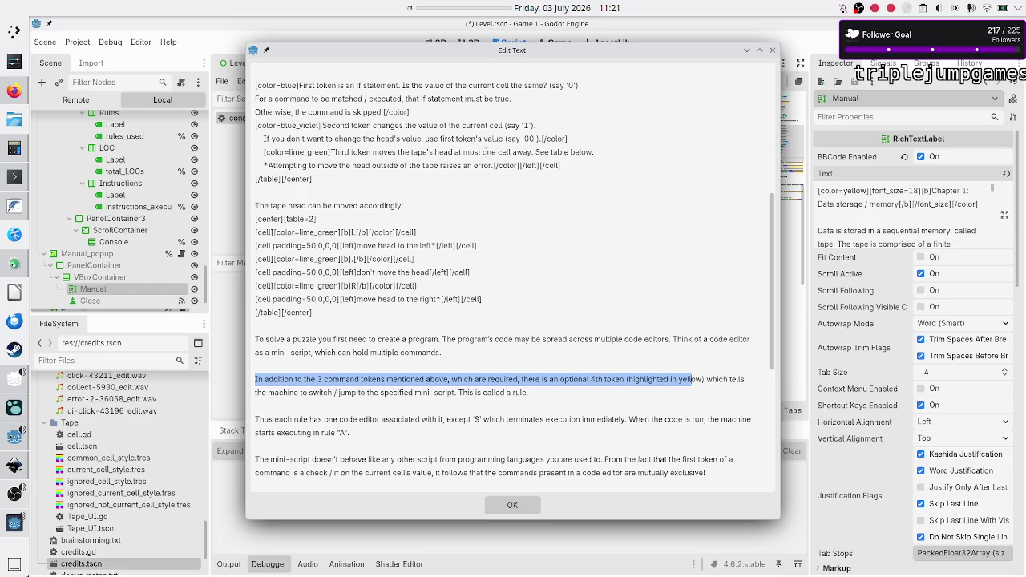
pyautogui.scroll(1, 485, 152)
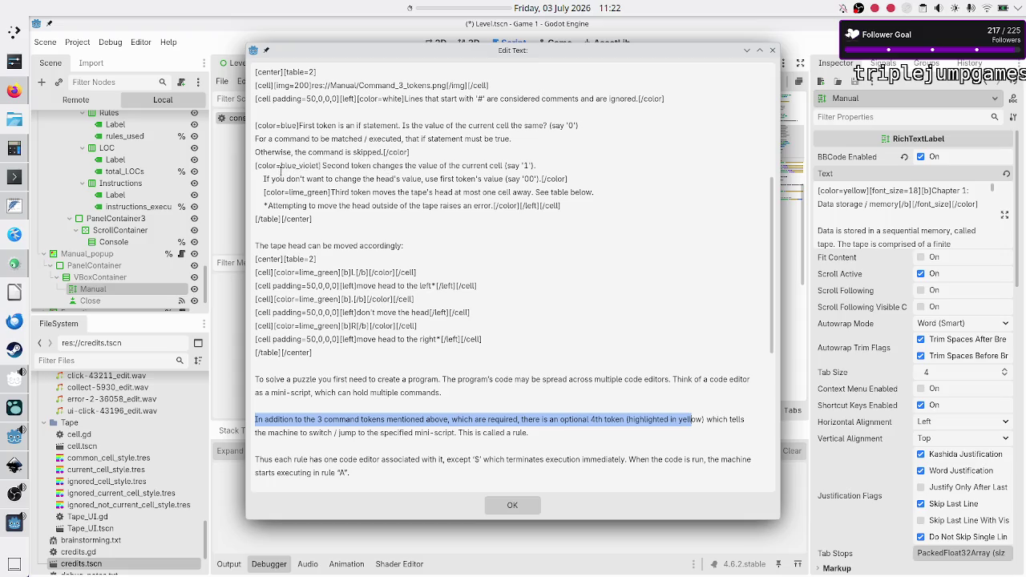
# Step: Keep the blue_violet Second token tag intact and add a new line after the warning's [/color]
pyautogui.click(322, 165)
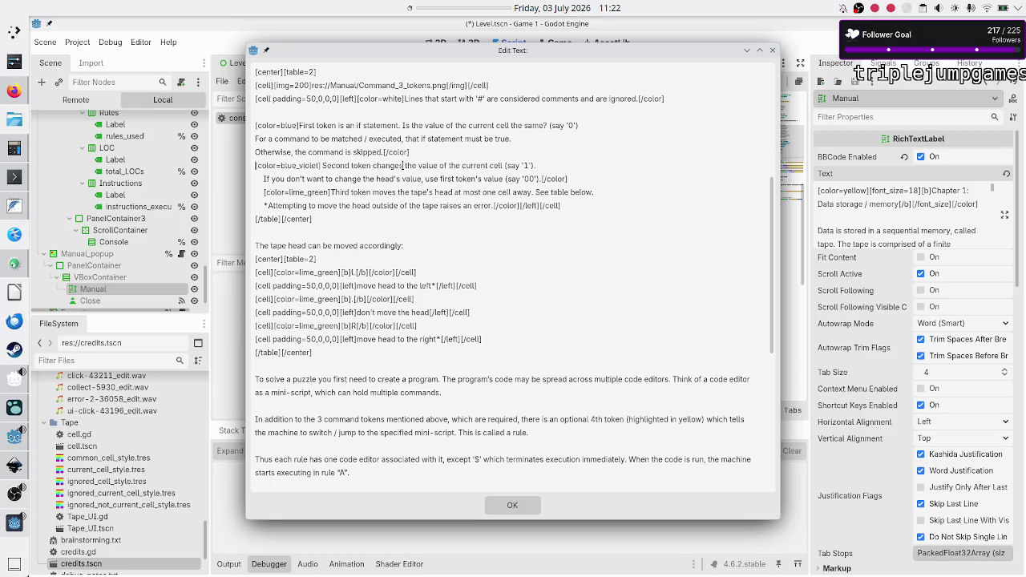
pyautogui.hotkey('shift', 'Right')
pyautogui.hotkey('shift', 'Right')
pyautogui.hotkey('shift', 'Right')
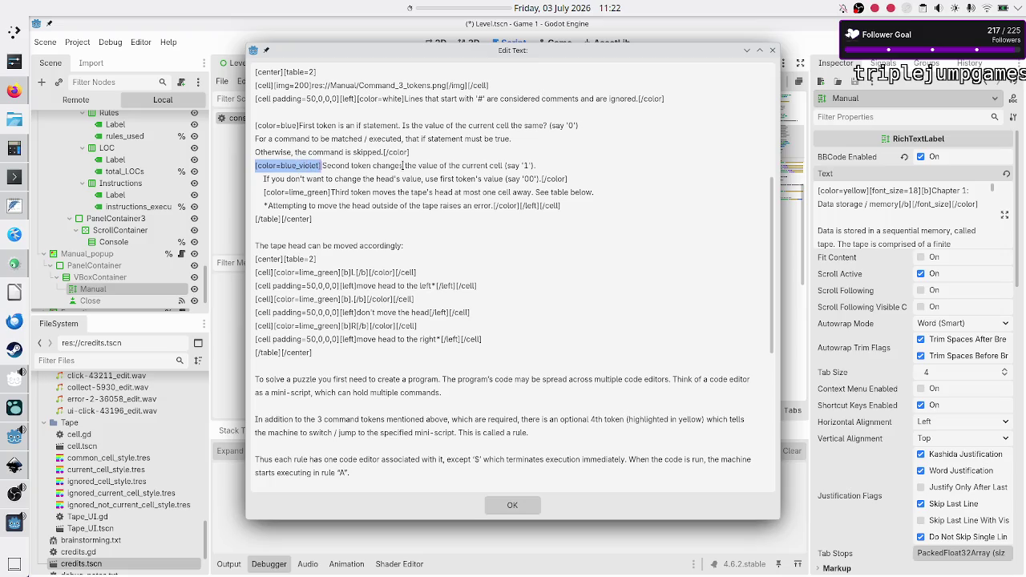
pyautogui.press('Delete')
pyautogui.hotkey('ctrl', 'z')
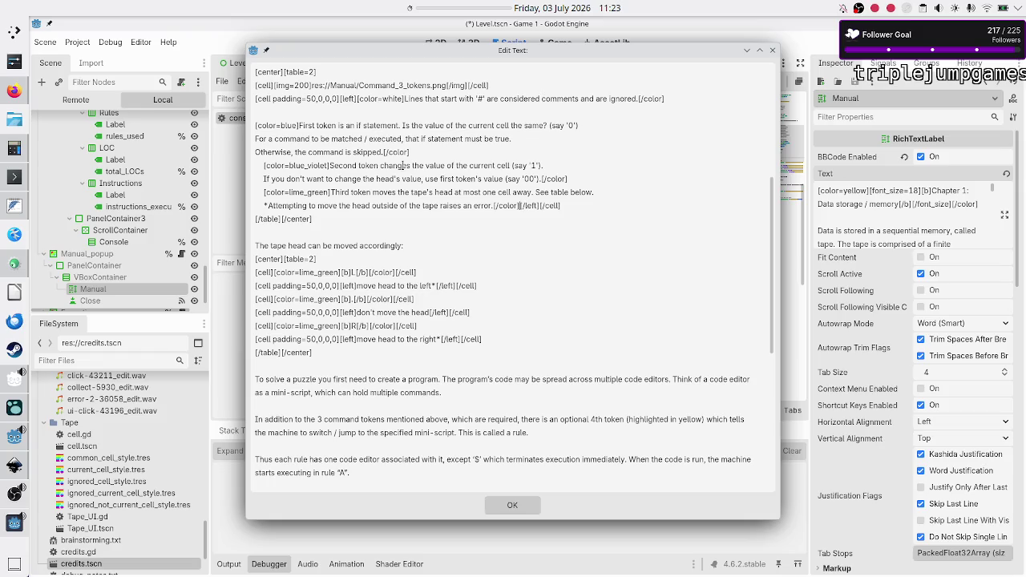
pyautogui.press('Return')
pyautogui.press('Return')
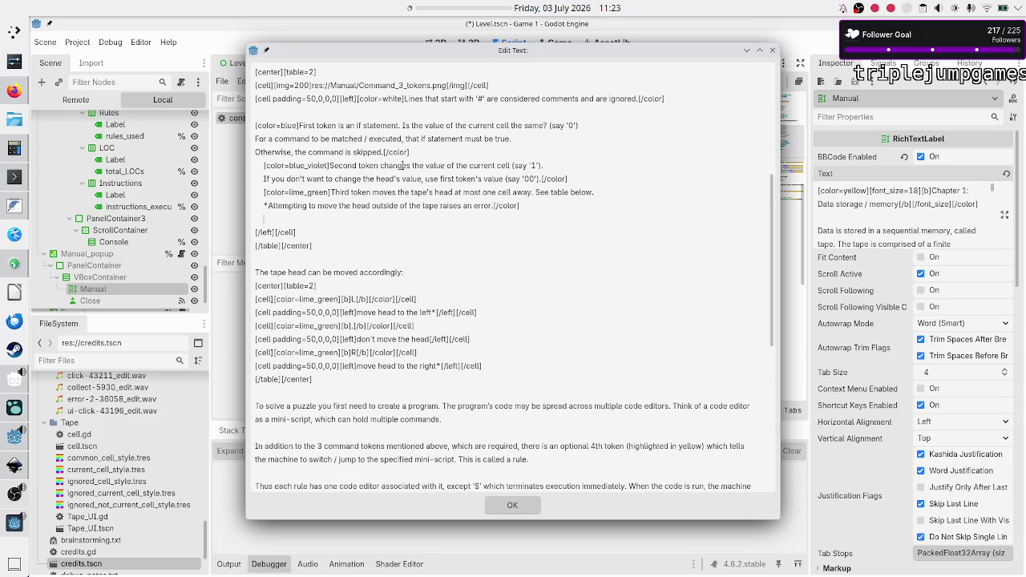
# Step: Type a [color=yellow] 'Fourth token is optional' line, fixing the colour name to yellow
pyautogui.write('[]')
pyautogui.write('color')
pyautogui.write('=yello')
pyautogui.press('End')
pyautogui.write('Fourth t')
pyautogui.write('token')
pyautogui.write('is optional')
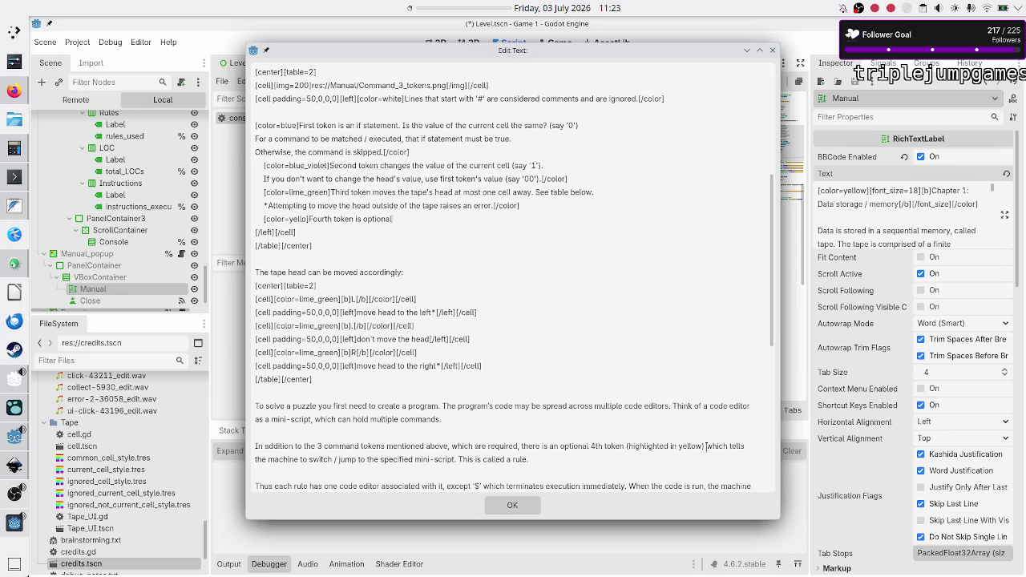
pyautogui.click(309, 219)
pyautogui.write('w')
# Step: Delete the 'In addition to the 3 command tokens…' paragraph and its blank lines
pyautogui.moveTo(706, 447)
pyautogui.mouseDown()
pyautogui.moveTo(729, 446)
pyautogui.moveTo(490, 459)
pyautogui.moveTo(539, 458)
pyautogui.mouseUp()
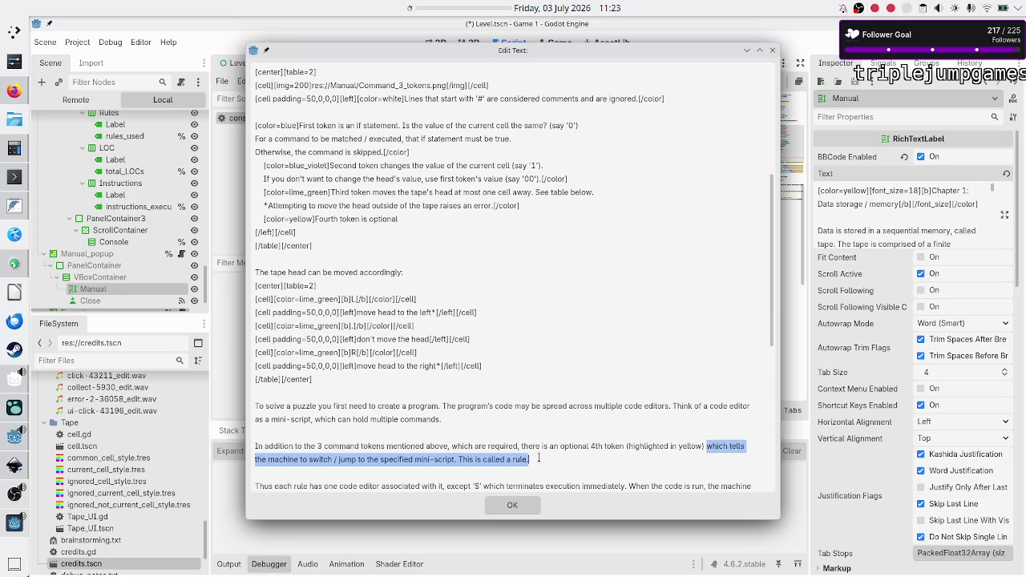
pyautogui.press('Delete')
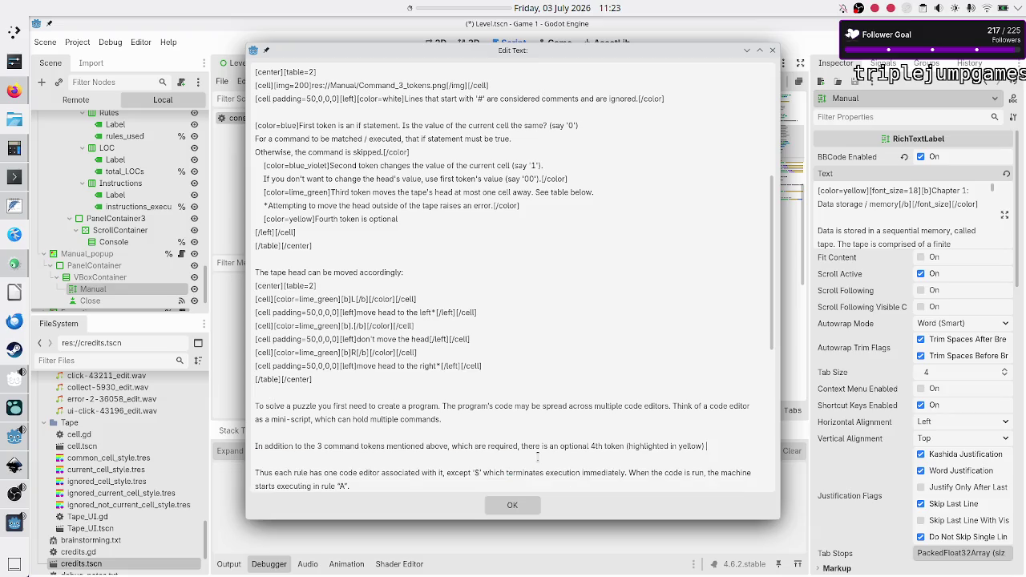
pyautogui.press('BackSpace')
pyautogui.press('BackSpace')
pyautogui.press('BackSpace')
pyautogui.press('BackSpace')
pyautogui.press('BackSpace')
pyautogui.press('BackSpace')
pyautogui.press('BackSpace')
pyautogui.press('BackSpace')
pyautogui.press('BackSpace')
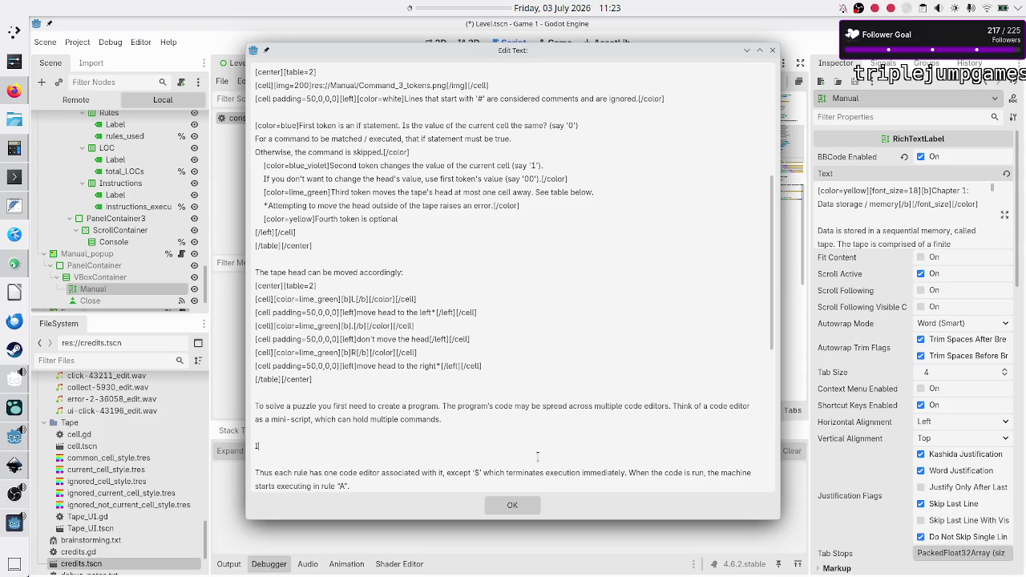
pyautogui.press('BackSpace')
pyautogui.press('BackSpace')
pyautogui.press('BackSpace')
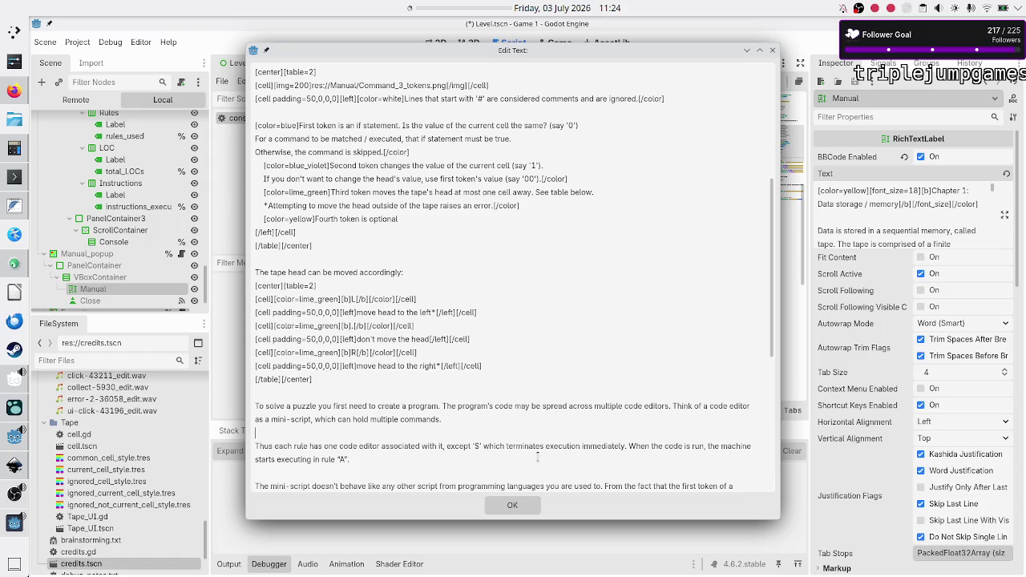
pyautogui.press('BackSpace')
pyautogui.press('BackSpace')
pyautogui.write(',')
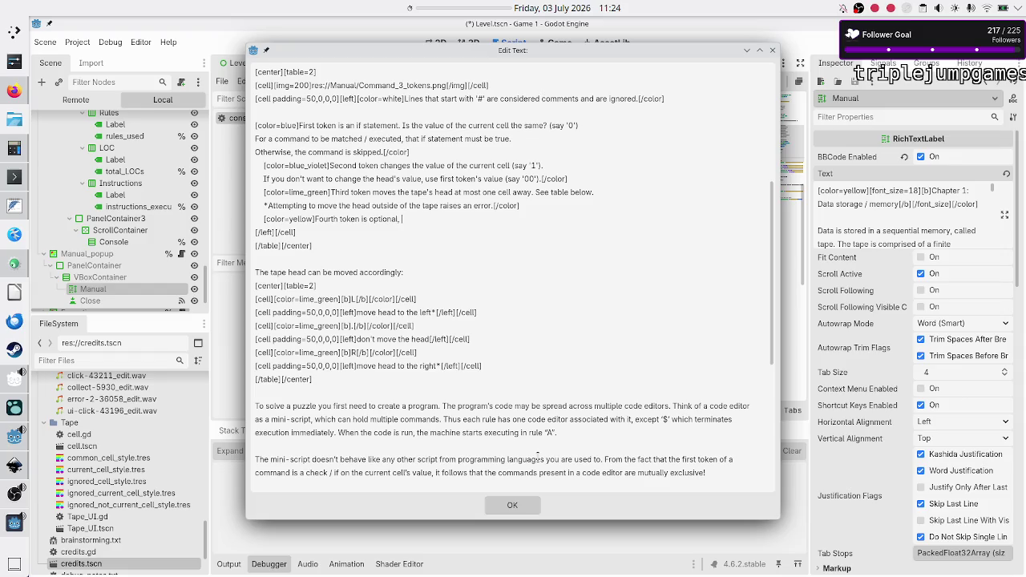
# Step: Extend the Fourth token line with '(optional)' and the mini-script jump explanation, dropping 'which'
pyautogui.write('which tells the machine to switch / jump to the specified mini-script. This is called a rule.')
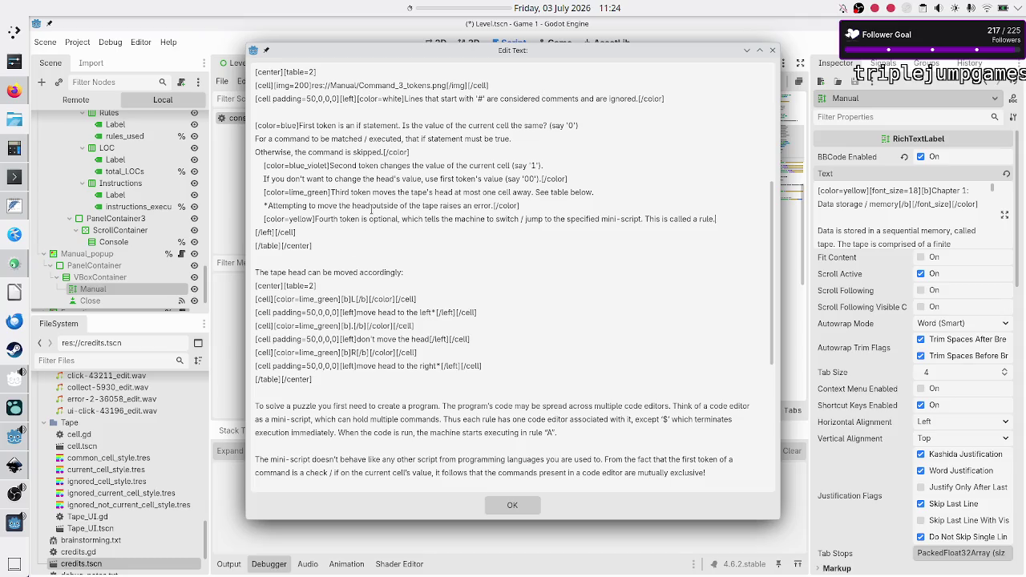
pyautogui.click(437, 220)
pyautogui.press('Left')
pyautogui.press('Left')
pyautogui.press('Left')
pyautogui.press('BackSpace')
pyautogui.press('BackSpace')
pyautogui.press('BackSpace')
pyautogui.press('BackSpace')
pyautogui.write('(optional)')
pyautogui.hotkey('shift', 'Right')
pyautogui.hotkey('shift', 'Right')
pyautogui.hotkey('shift', 'Right')
pyautogui.press('Delete')
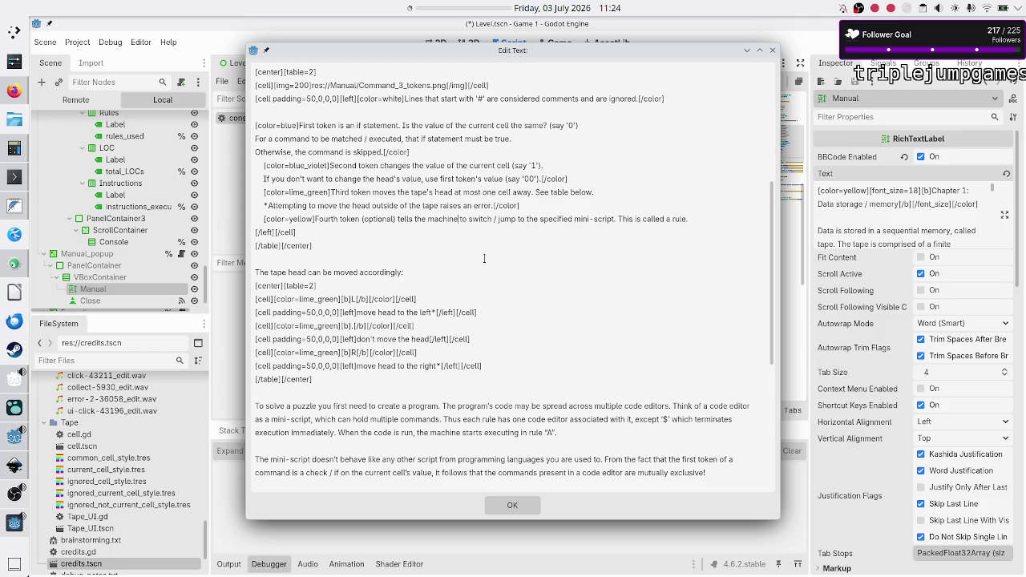
# Step: Delete 'tells the machine to' from the yellow Fourth token line
pyautogui.press('Right')
pyautogui.hotkey('shift', 'Left')
pyautogui.hotkey('shift', 'Left')
pyautogui.hotkey('shift', 'Left')
pyautogui.hotkey('shift', 'Left')
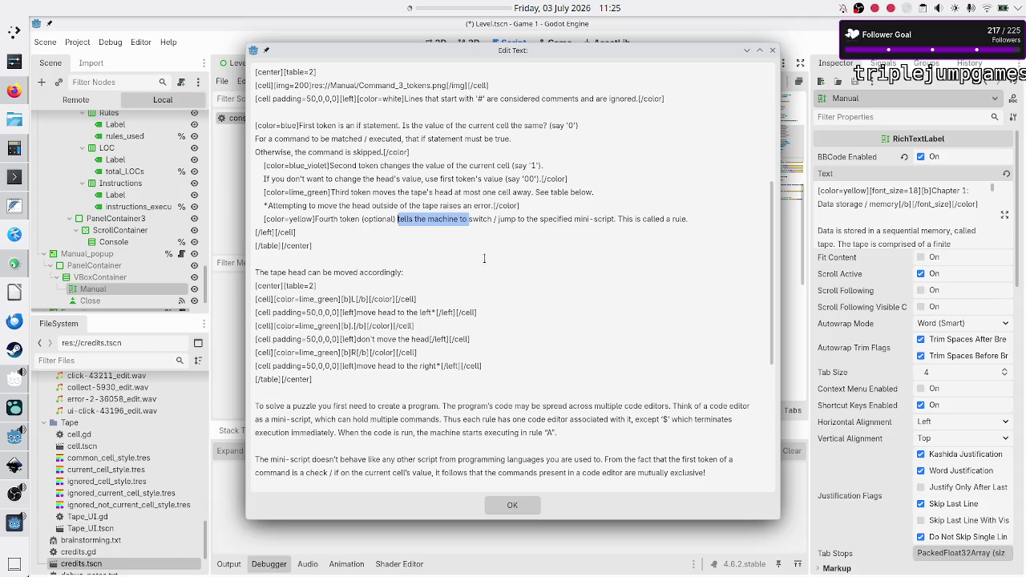
pyautogui.press('BackSpace')
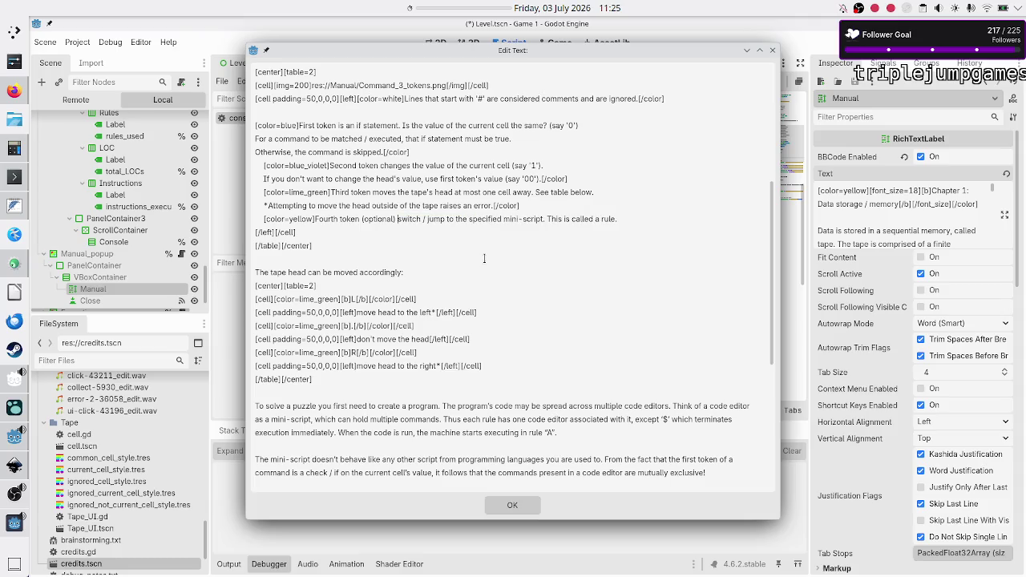
# Step: Change the verbs on the Fourth token line to 'switches / jumps'
pyautogui.write('es')
pyautogui.write('s')
pyautogui.press('BackSpace')
pyautogui.press('BackSpace')
pyautogui.write('s')
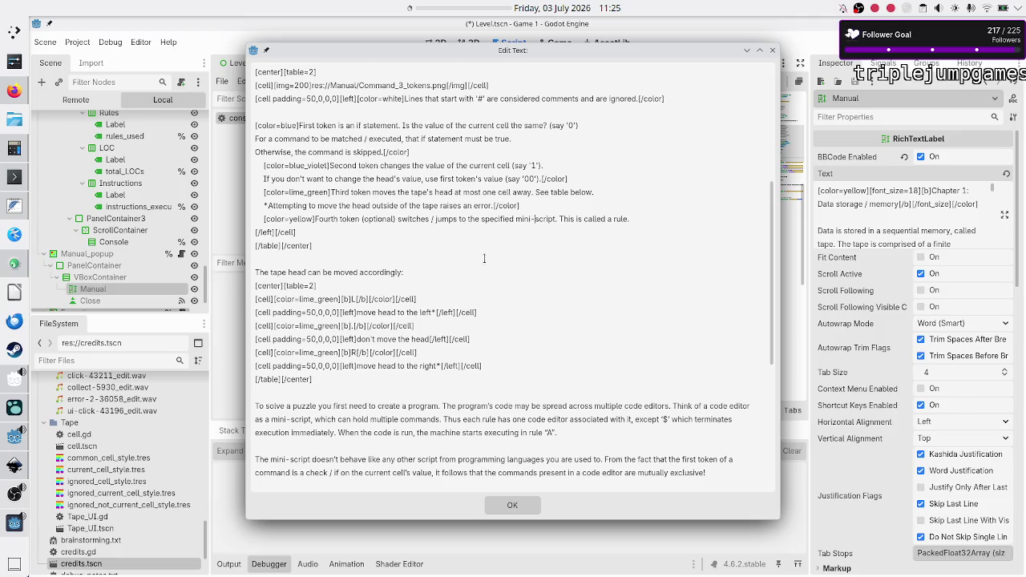
# Step: Add "(say 'C')" after 'mini-script' on the Fourth token line
pyautogui.press('Right')
pyautogui.press('Right')
pyautogui.press('Right')
pyautogui.write('(say ')
pyautogui.write("'")
pyautogui.write("A'")
pyautogui.write(')')
pyautogui.press('BackSpace')
pyautogui.write('B')
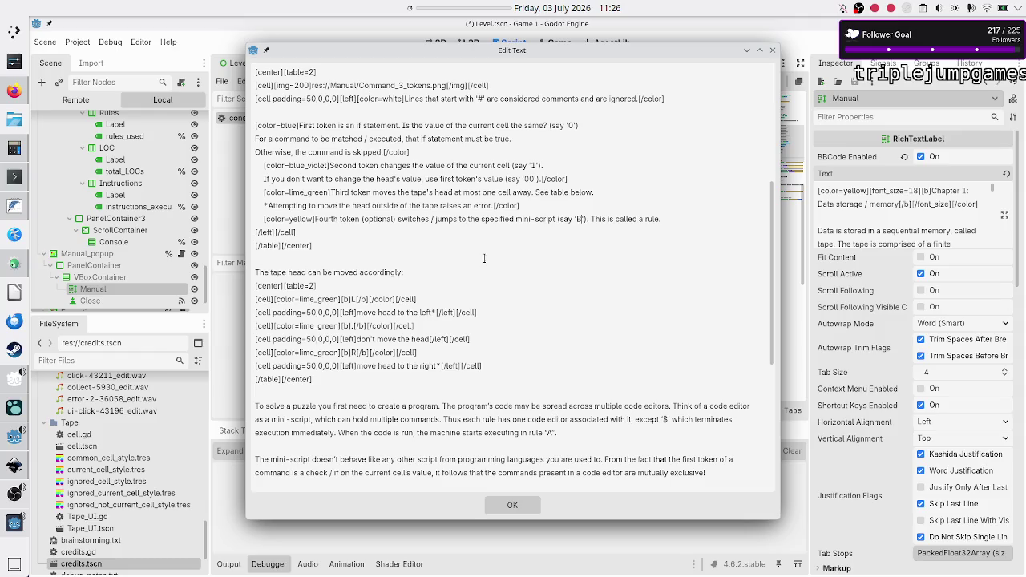
pyautogui.press('BackSpace')
pyautogui.write('C')
# Step: Move 'This is called a rule.' to its own indented line, close [/color], apply and save
pyautogui.press('BackSpace')
pyautogui.press('Return')
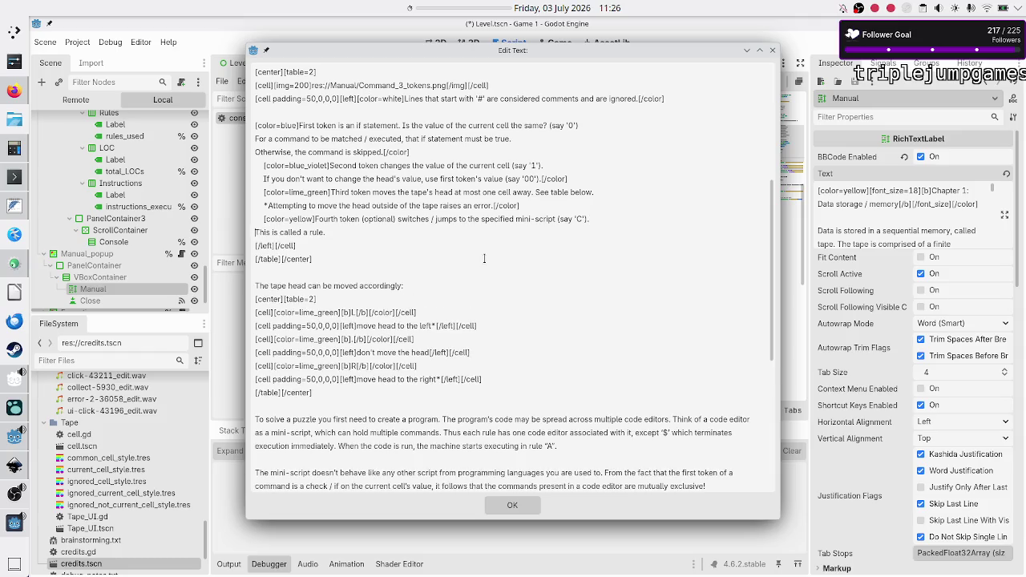
pyautogui.press('Tab')
pyautogui.press('Home')
pyautogui.write('/color]')
pyautogui.press('BackSpace')
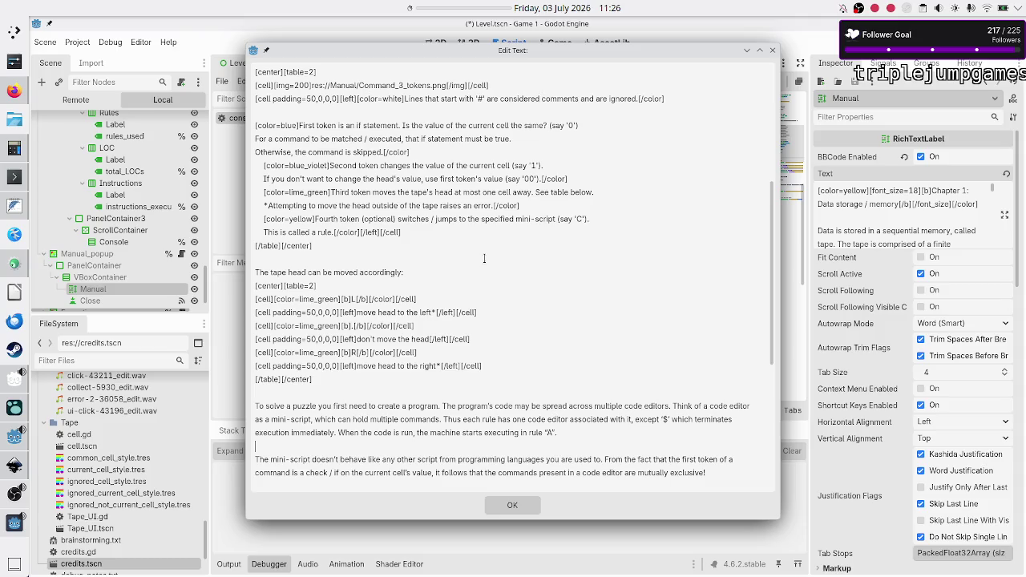
pyautogui.click(513, 505)
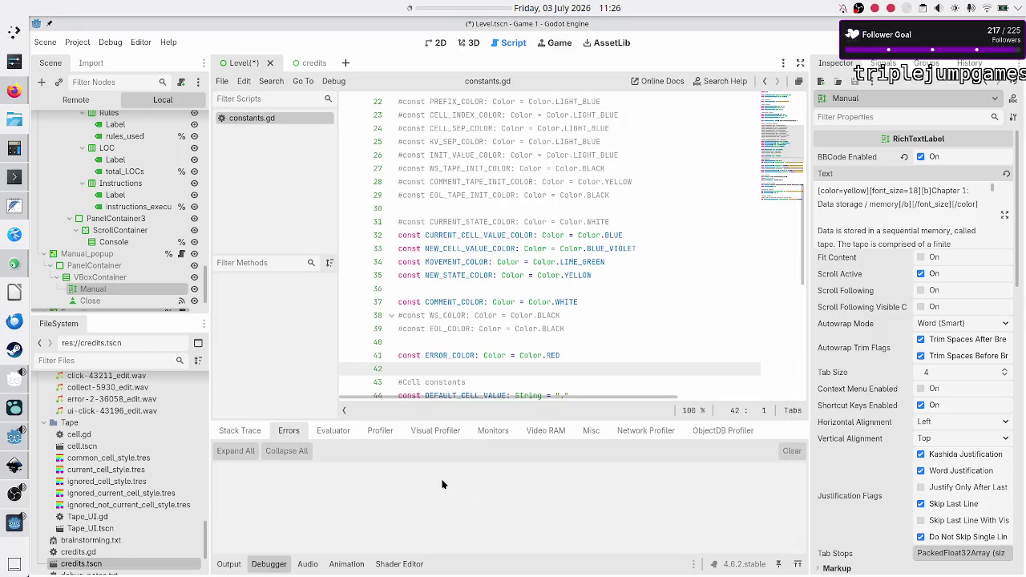
pyautogui.hotkey('ctrl', 's')
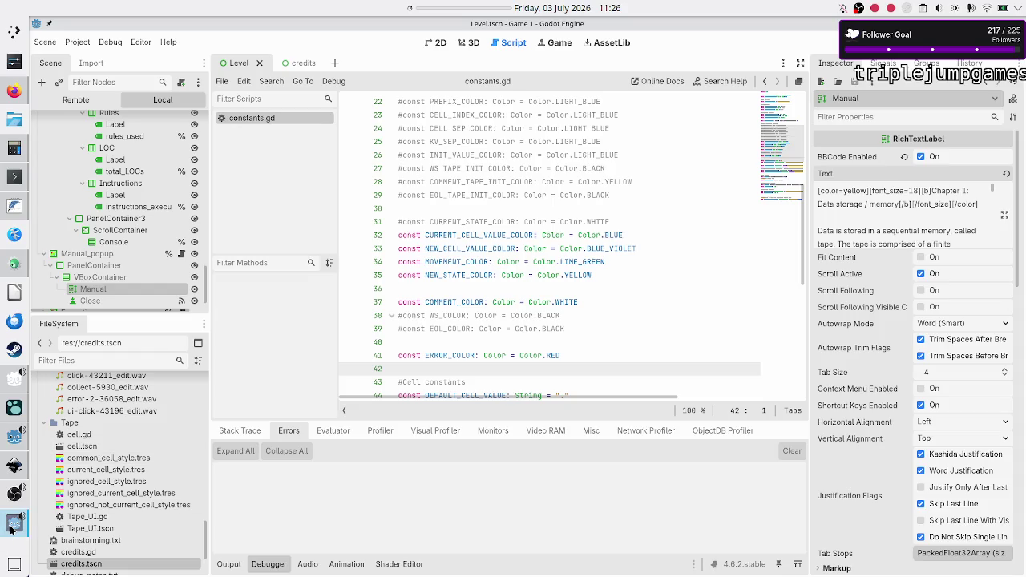
pyautogui.click(10, 529)
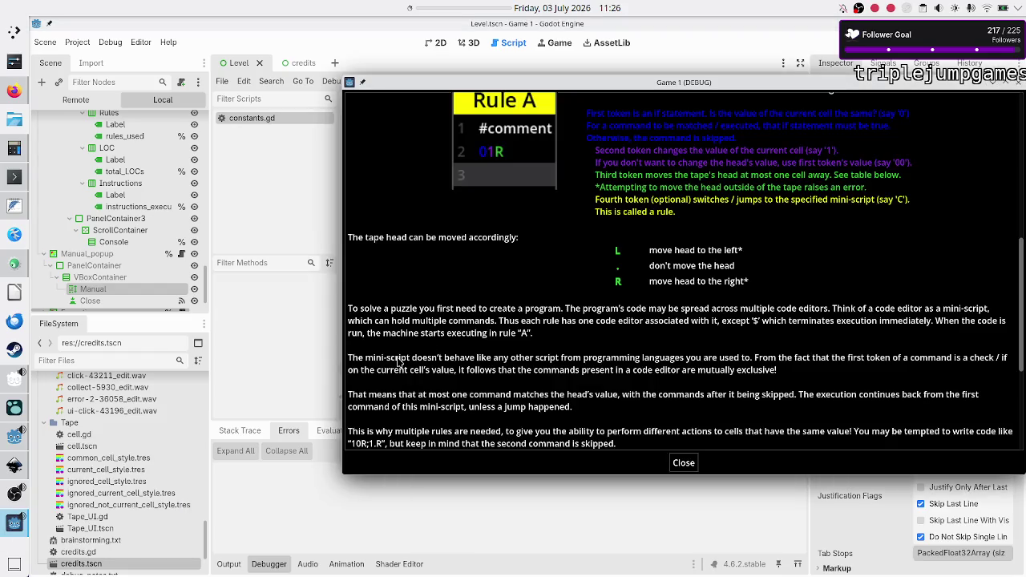
pyautogui.scroll(5, 594, 253)
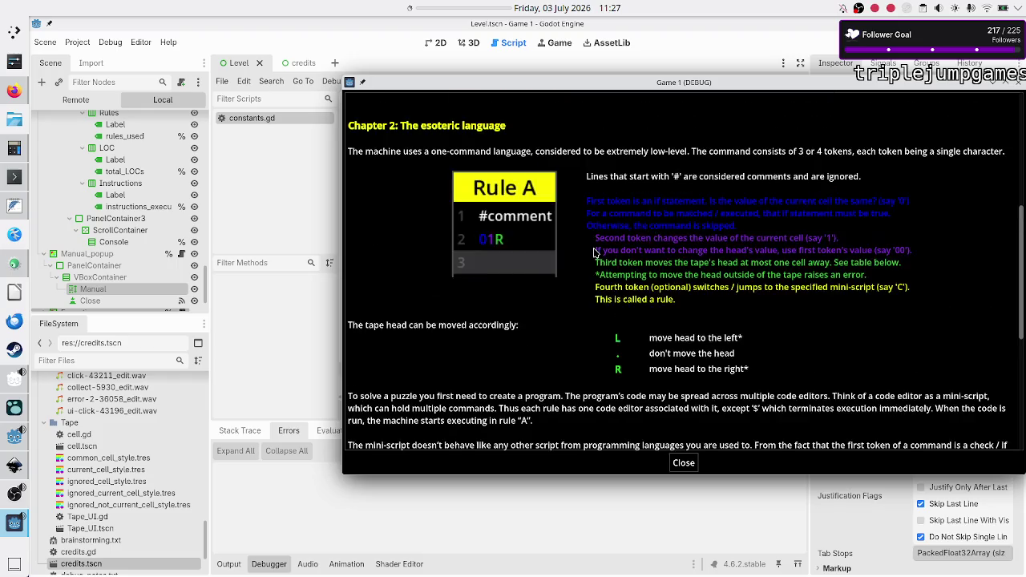
pyautogui.scroll(-2, 594, 253)
pyautogui.scroll(-3, 579, 349)
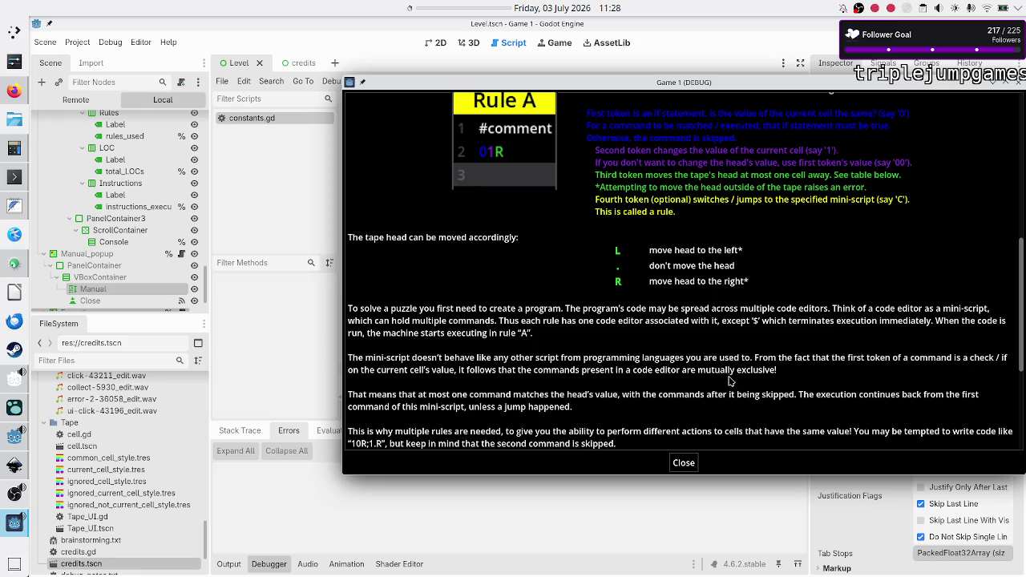
pyautogui.scroll(-1, 730, 382)
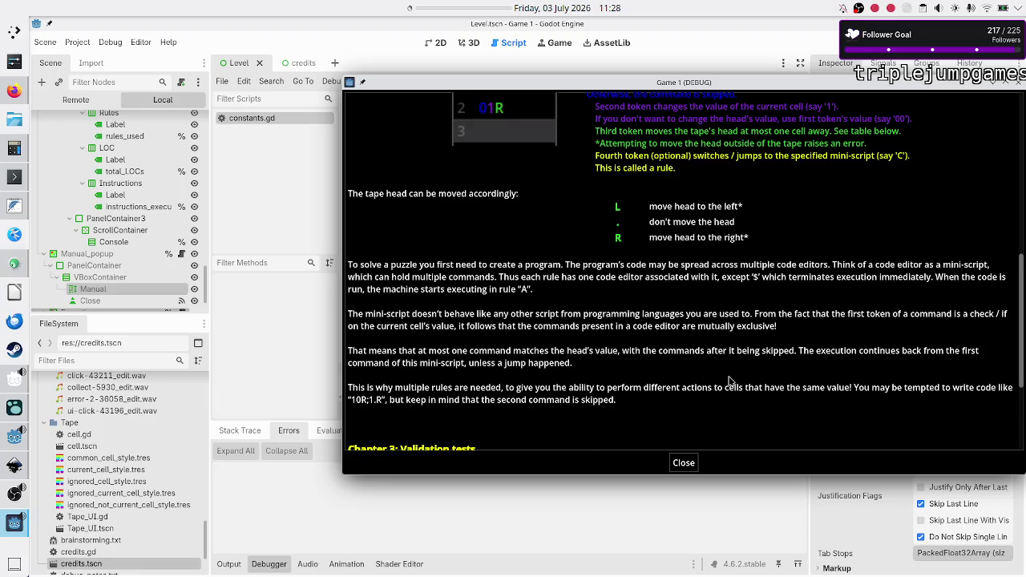
pyautogui.click(692, 468)
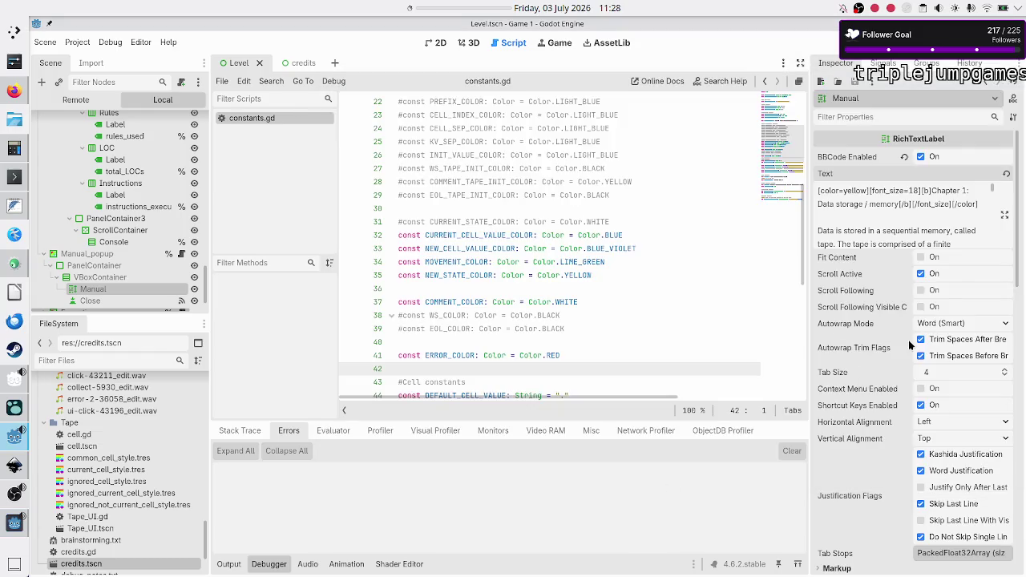
# Step: Merge the 'That means' paragraph onto the previous one in the manual text
pyautogui.click(1004, 215)
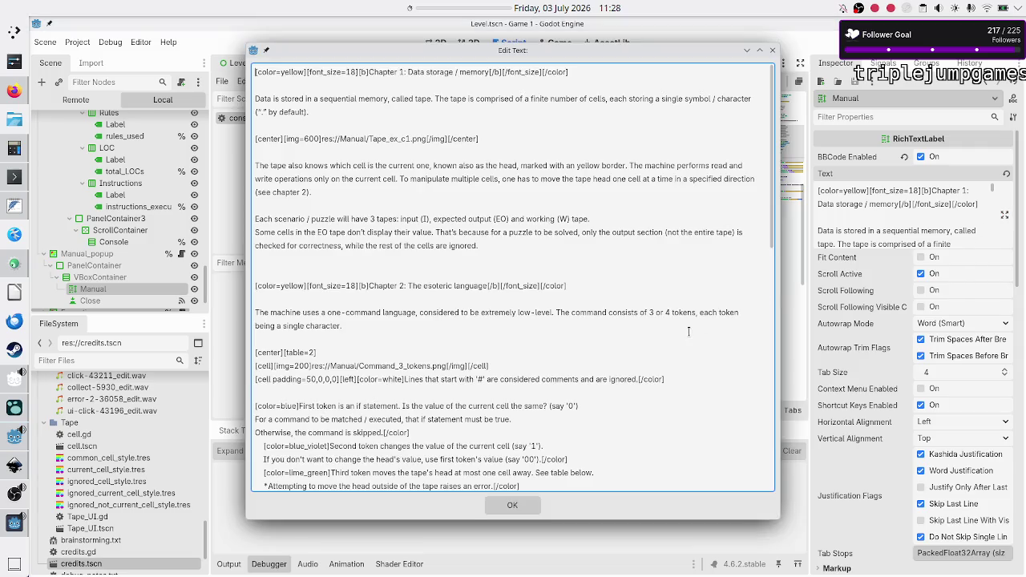
pyautogui.scroll(-10, 544, 344)
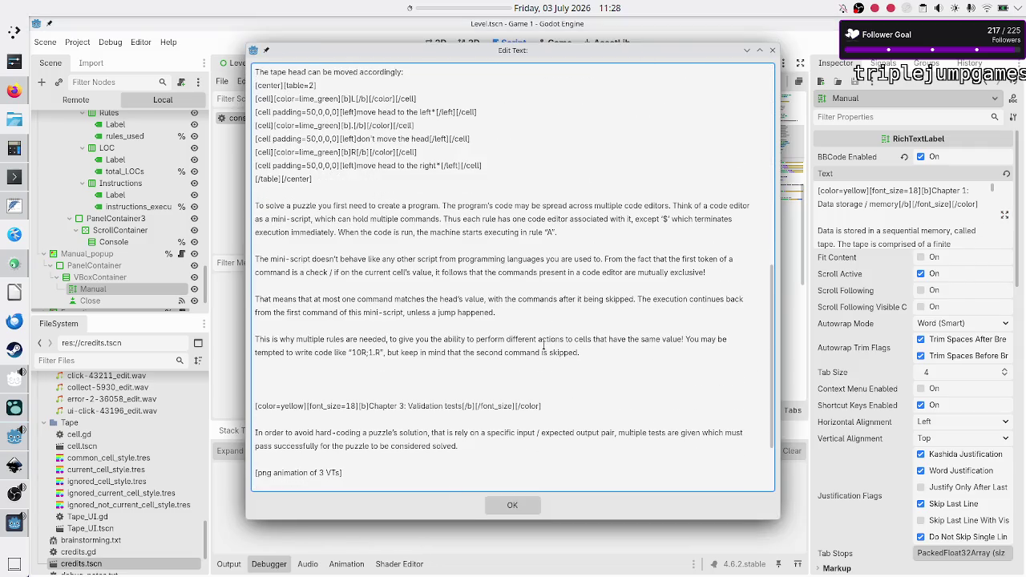
pyautogui.click(429, 284)
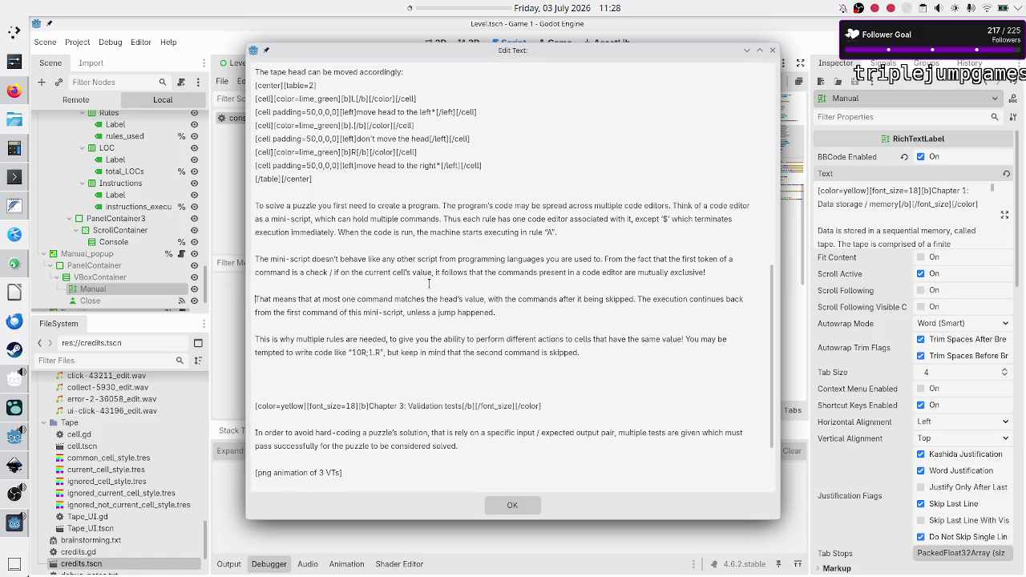
pyautogui.press('BackSpace')
pyautogui.press('BackSpace')
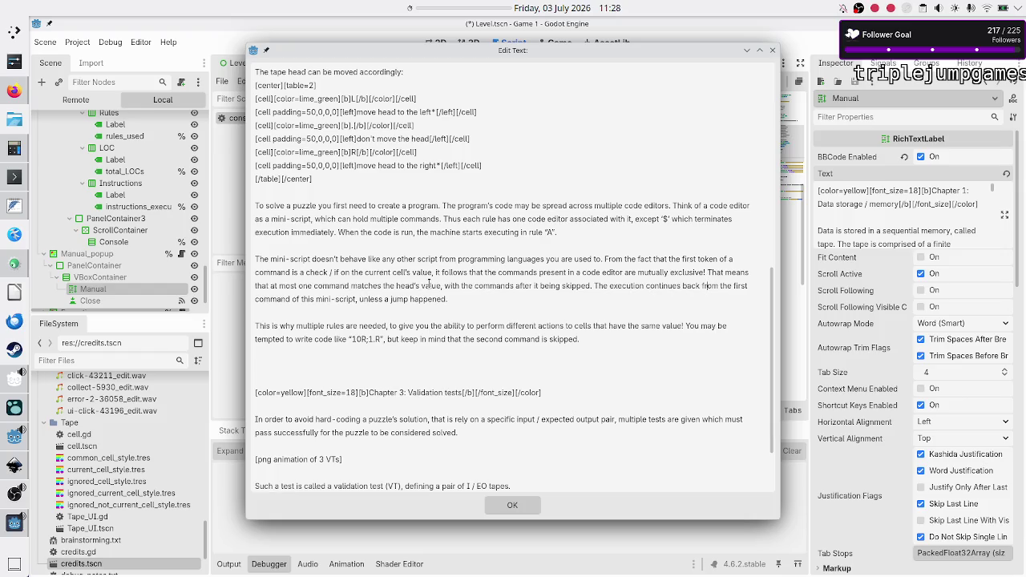
# Step: Put rule 'A' in single quotes, select the 10R;1.R example, and bring up the BBCode docs
pyautogui.press('BackSpace')
pyautogui.press('Left')
pyautogui.press('Left')
pyautogui.press('BackSpace')
pyautogui.write("'")
pyautogui.hotkey('shift', 'Right')
pyautogui.hotkey('shift', 'Right')
pyautogui.hotkey('shift', 'Right')
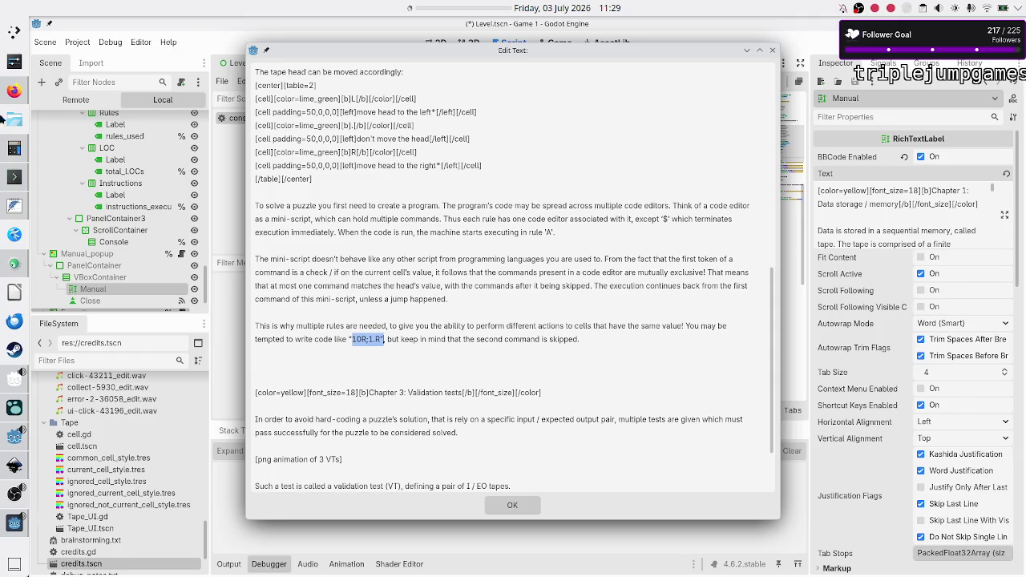
pyautogui.click(14, 91)
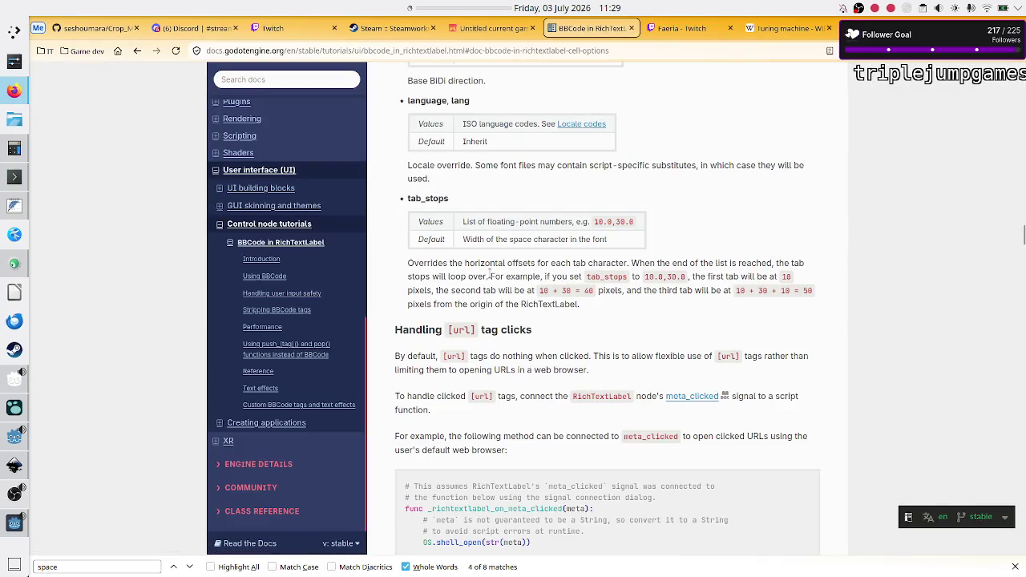
# Step: Search the BBCode docs for 'code' to find the [code] mono-font tag, then return to Godot
pyautogui.hotkey('ctrl', 'f')
pyautogui.write('code')
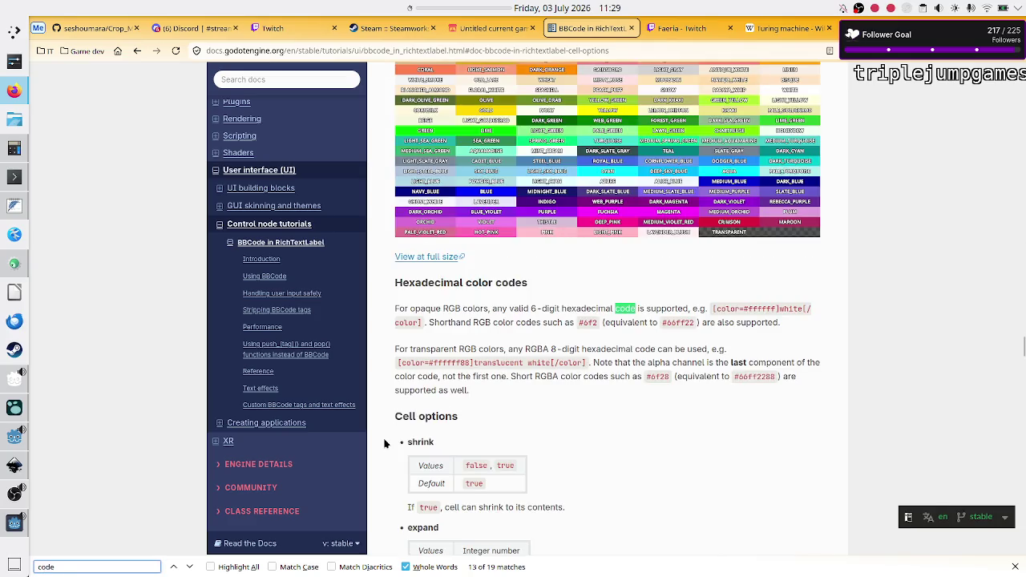
pyautogui.click(190, 568)
pyautogui.click(190, 568)
pyautogui.click(190, 567)
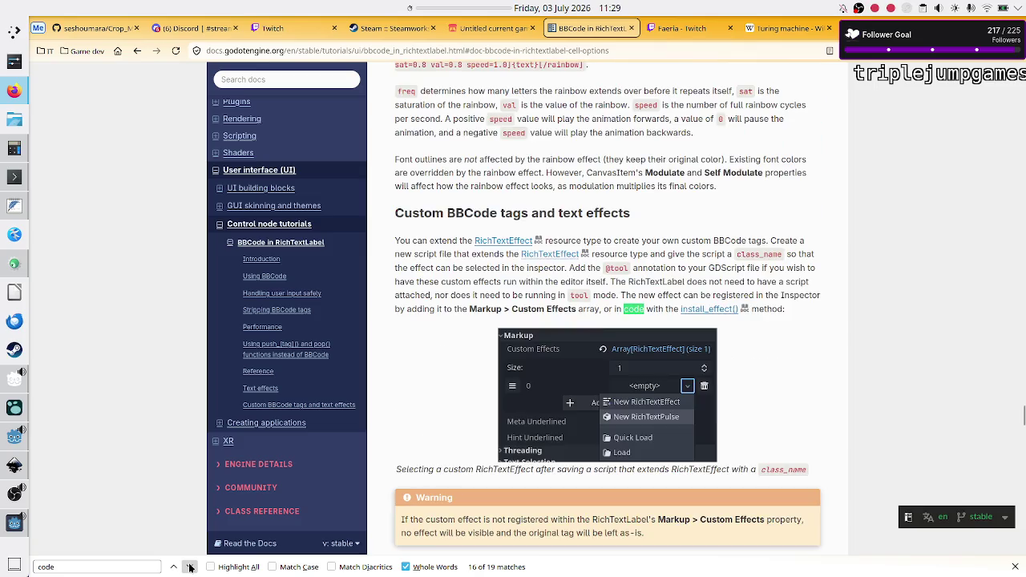
pyautogui.click(190, 567)
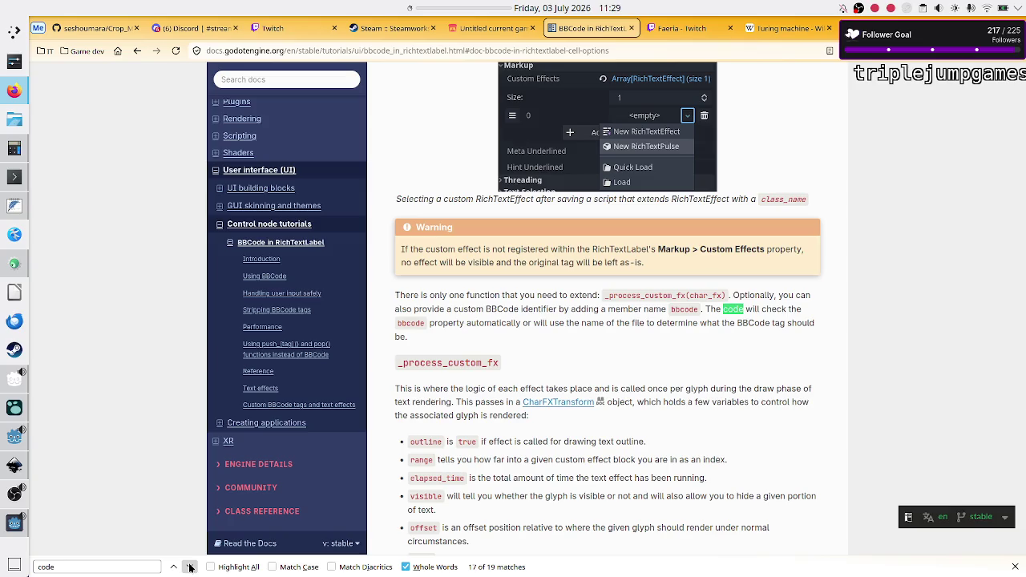
pyautogui.click(191, 567)
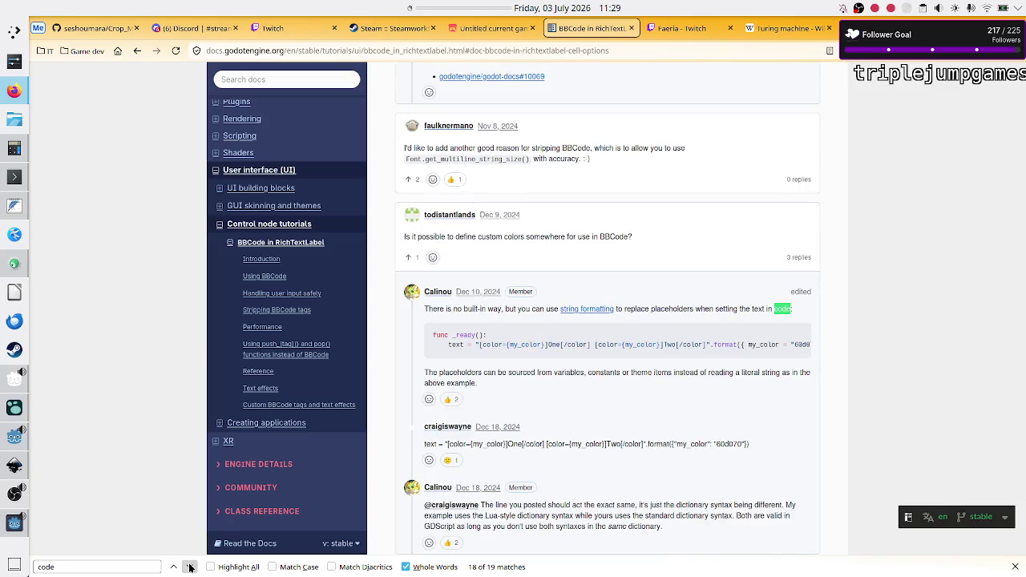
pyautogui.click(190, 567)
pyautogui.click(190, 568)
pyautogui.click(190, 567)
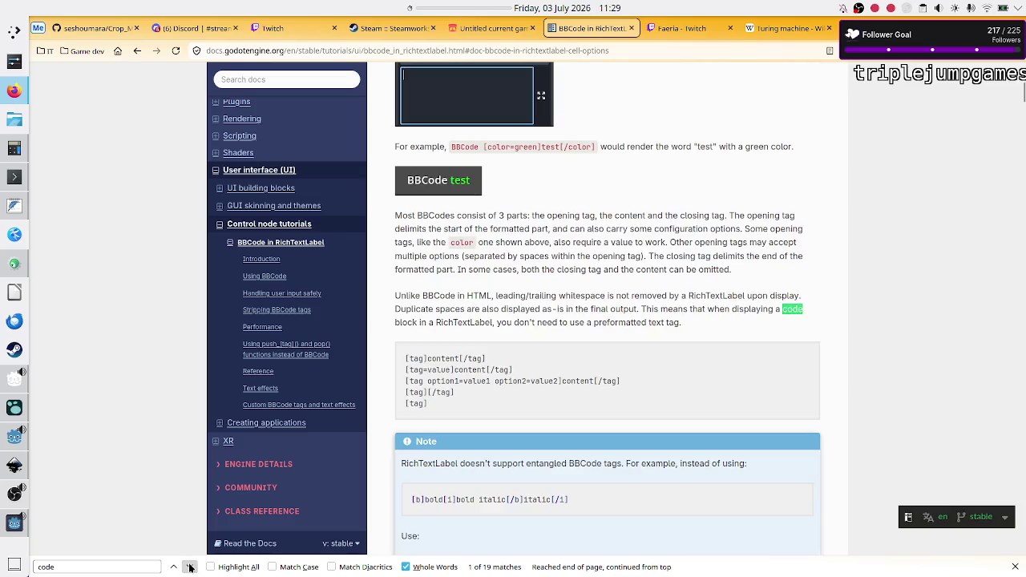
pyautogui.click(190, 568)
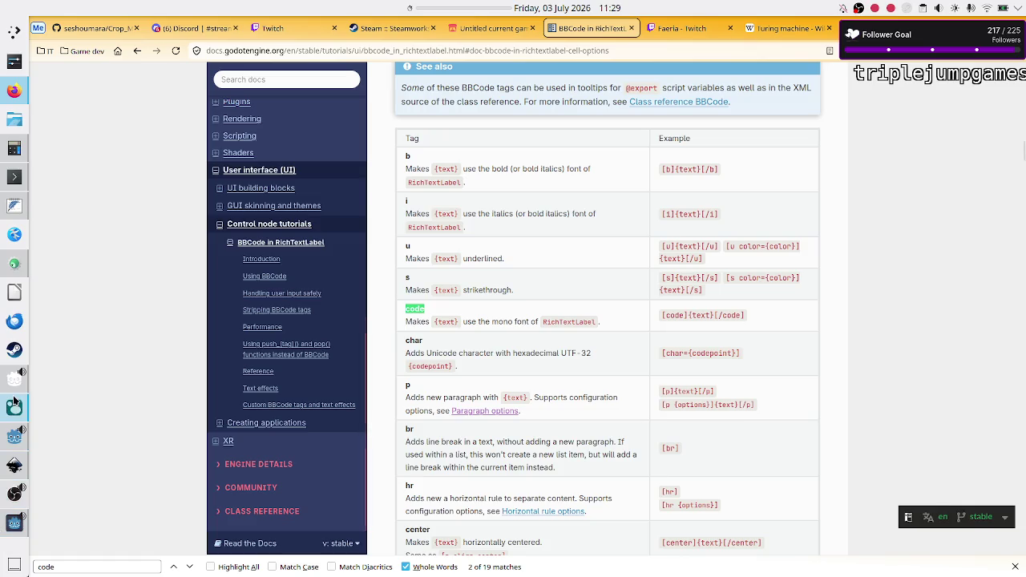
pyautogui.moveTo(10, 417)
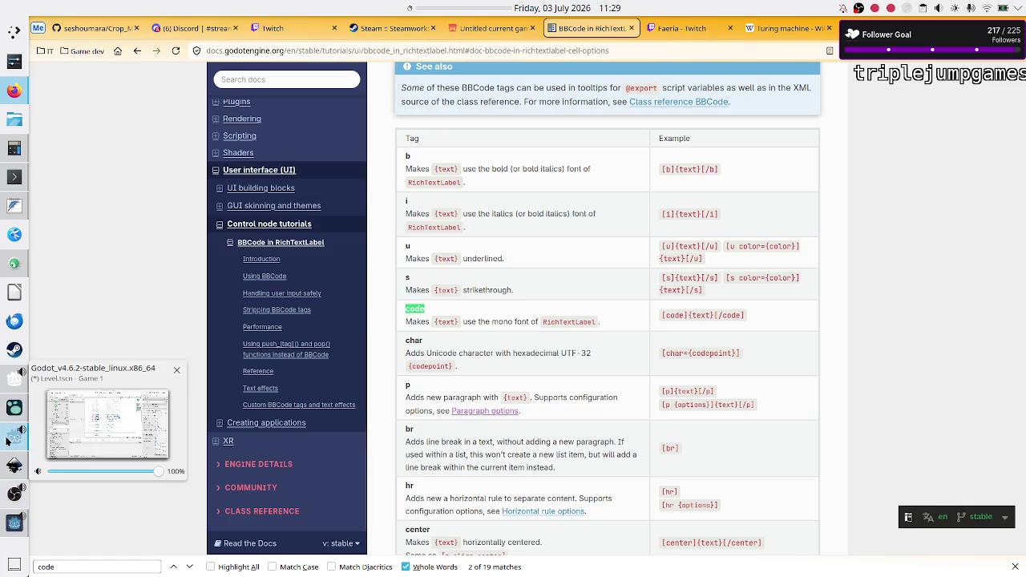
pyautogui.click(12, 440)
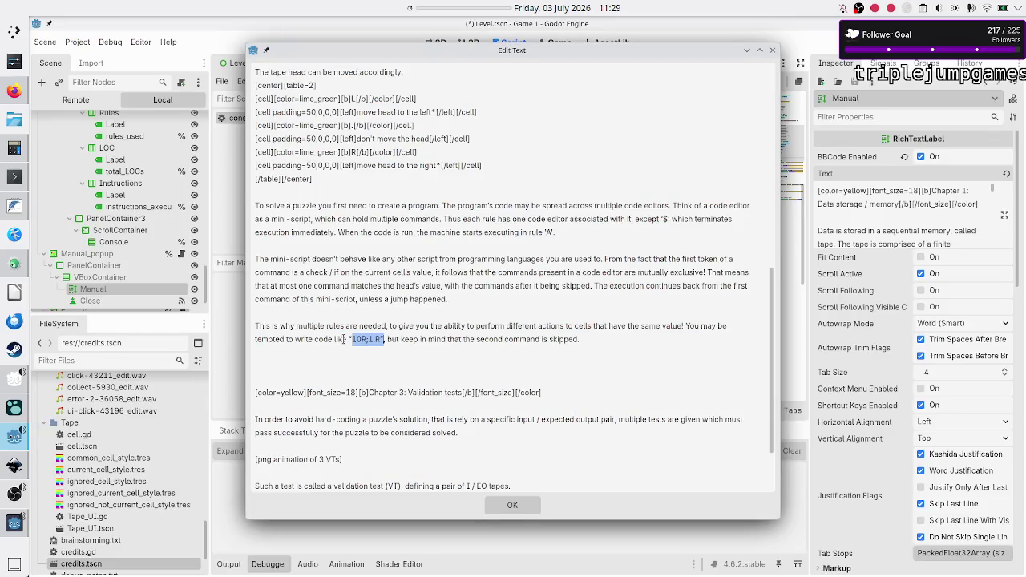
# Step: Wrap 10R and 1.R each in [code]…[/code], removing the quotes and semicolon, and apply
pyautogui.click(484, 372)
pyautogui.write('[code]')
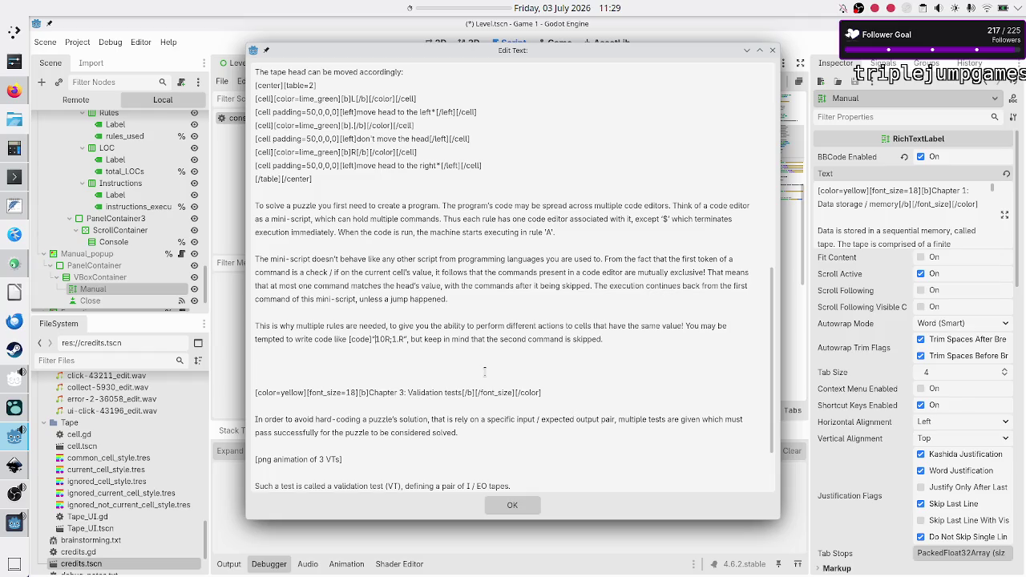
pyautogui.press('Delete')
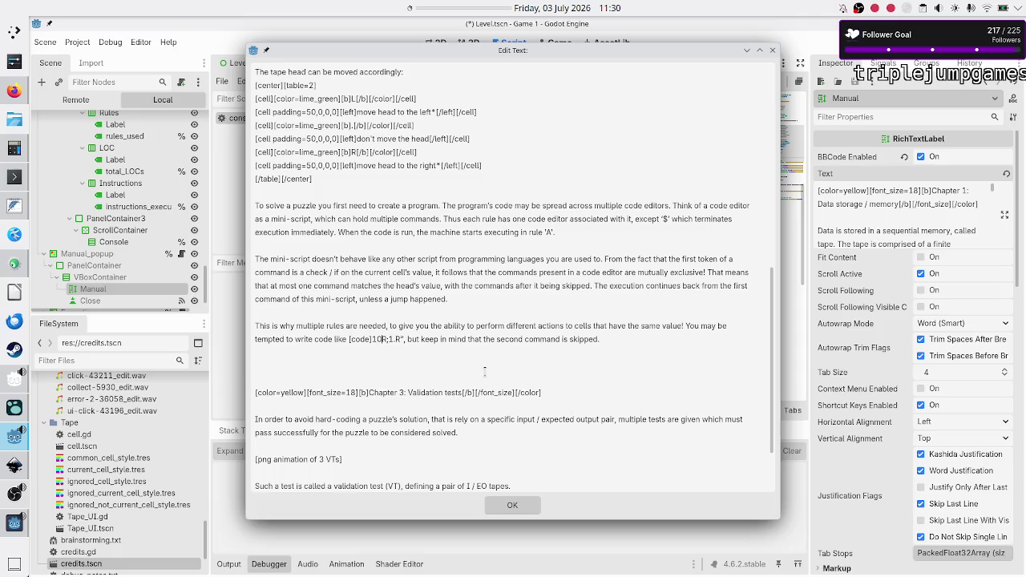
pyautogui.press('Delete')
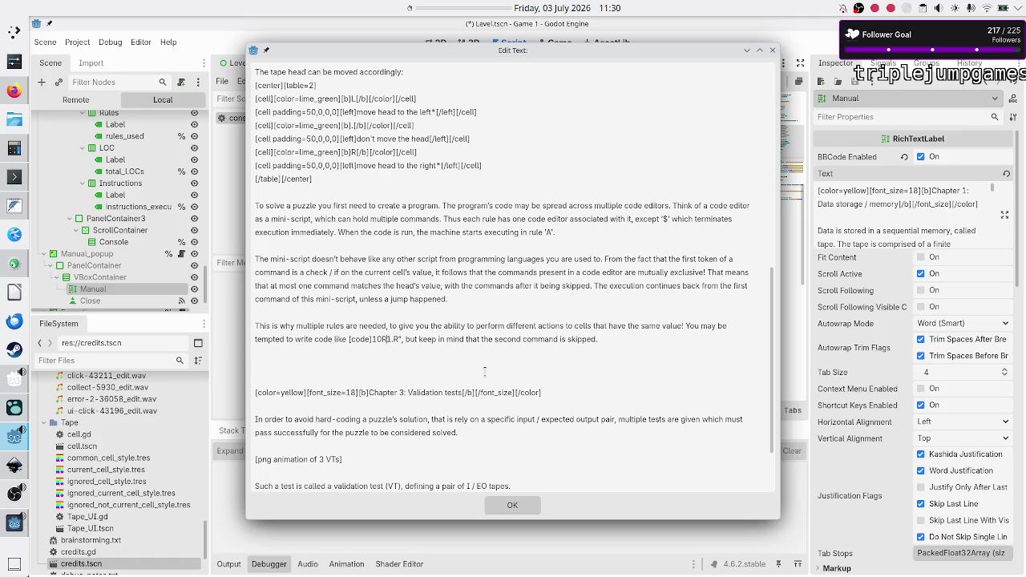
pyautogui.write('[]/code')
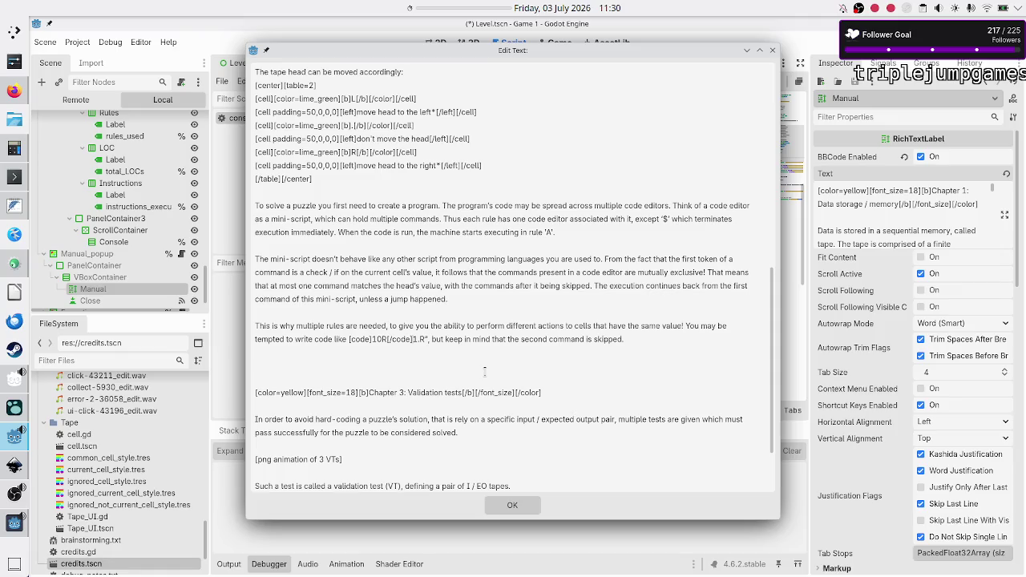
pyautogui.write('[code]')
pyautogui.write('][')
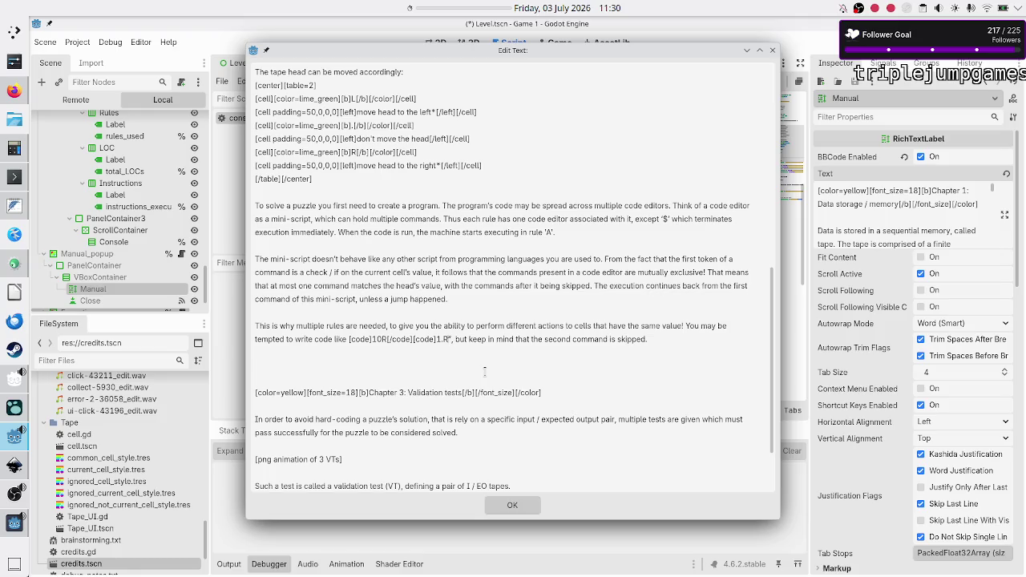
pyautogui.press('BackSpace')
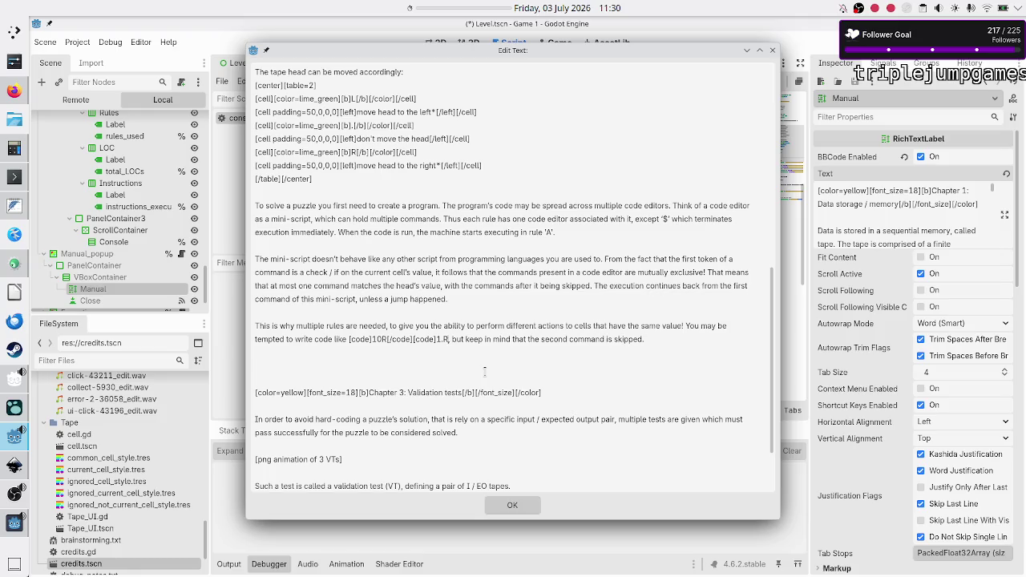
pyautogui.write('[]')
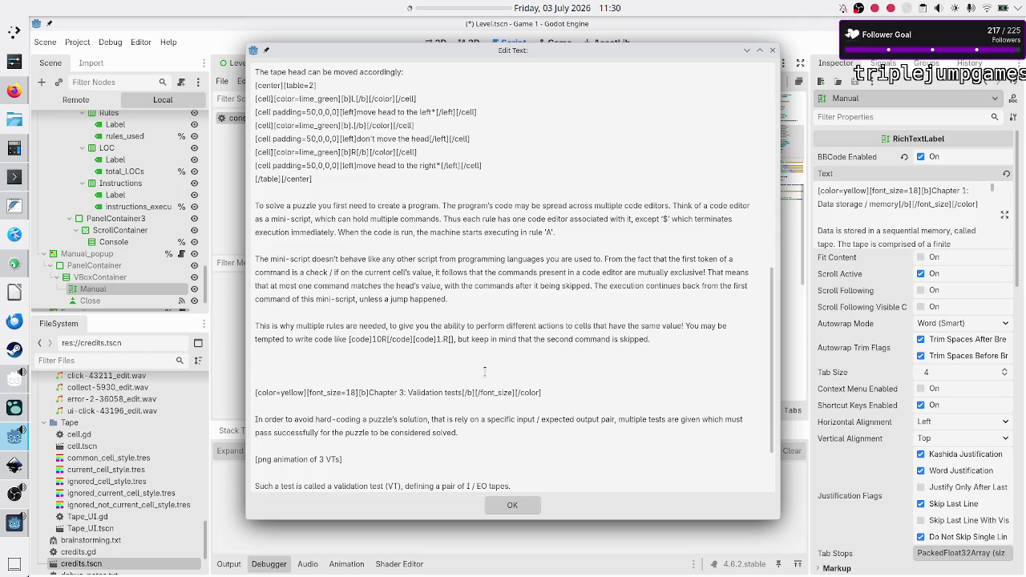
pyautogui.write('/code')
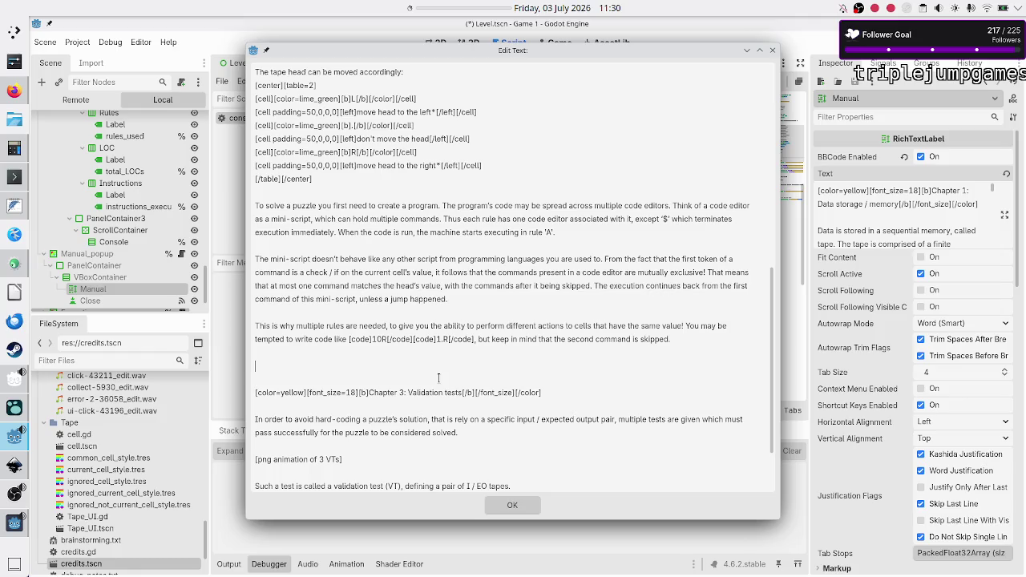
pyautogui.click(513, 506)
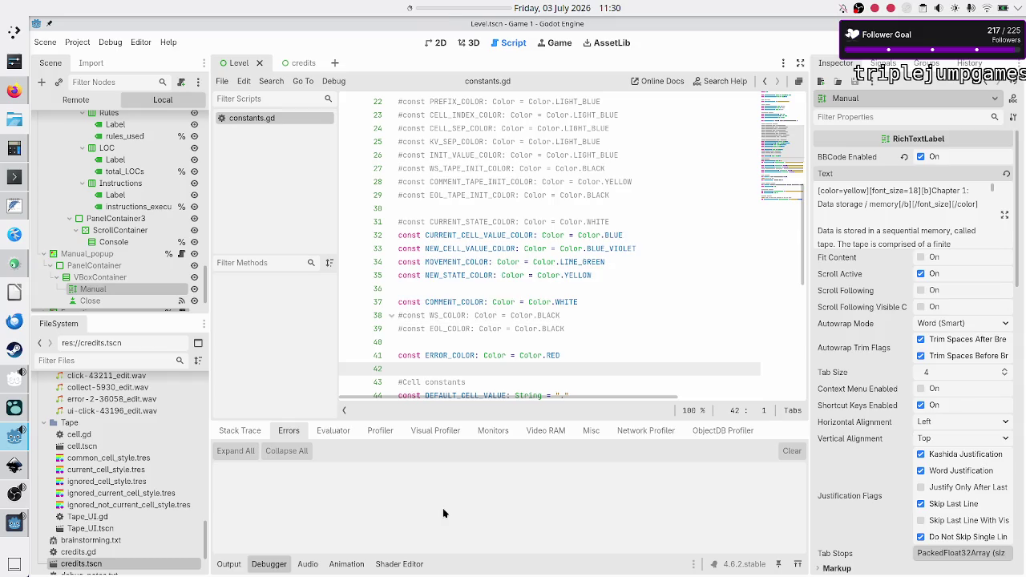
# Step: Close the FeatherPad scratch file of BBCode lines, discarding its changes
pyautogui.hotkey('alt', 'Tab')
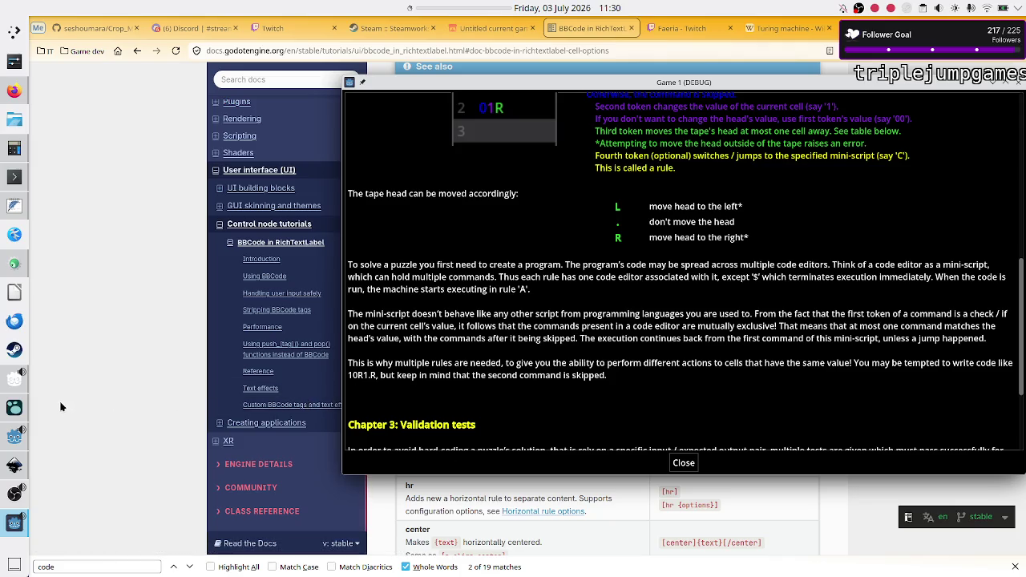
pyautogui.click(13, 210)
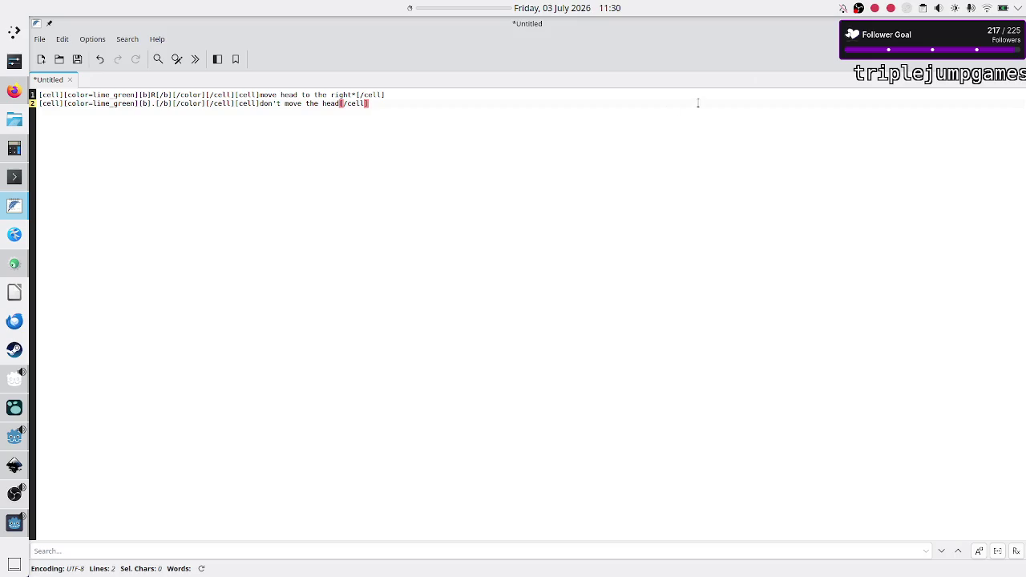
pyautogui.hotkey('ctrl', 'w')
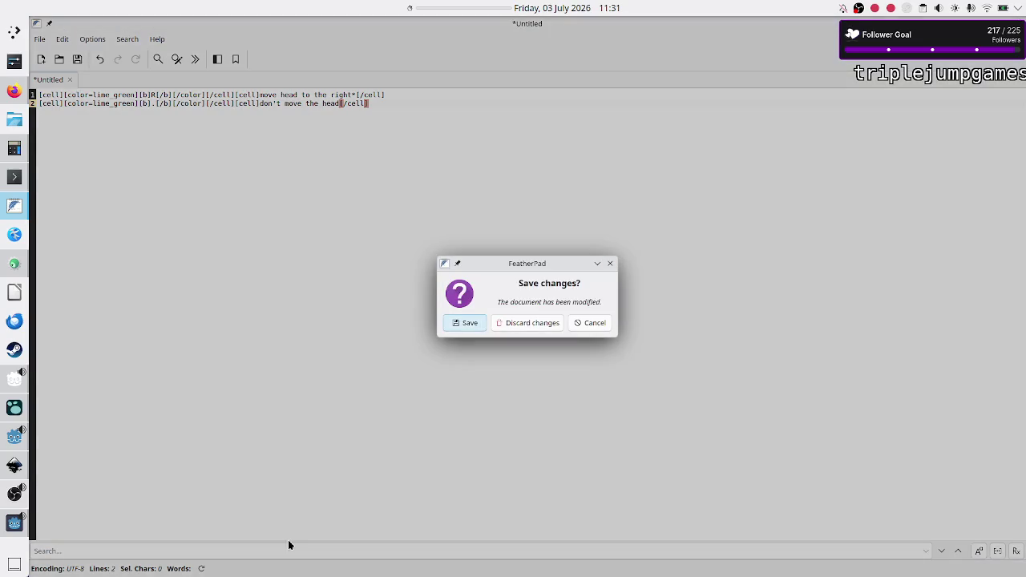
pyautogui.click(545, 323)
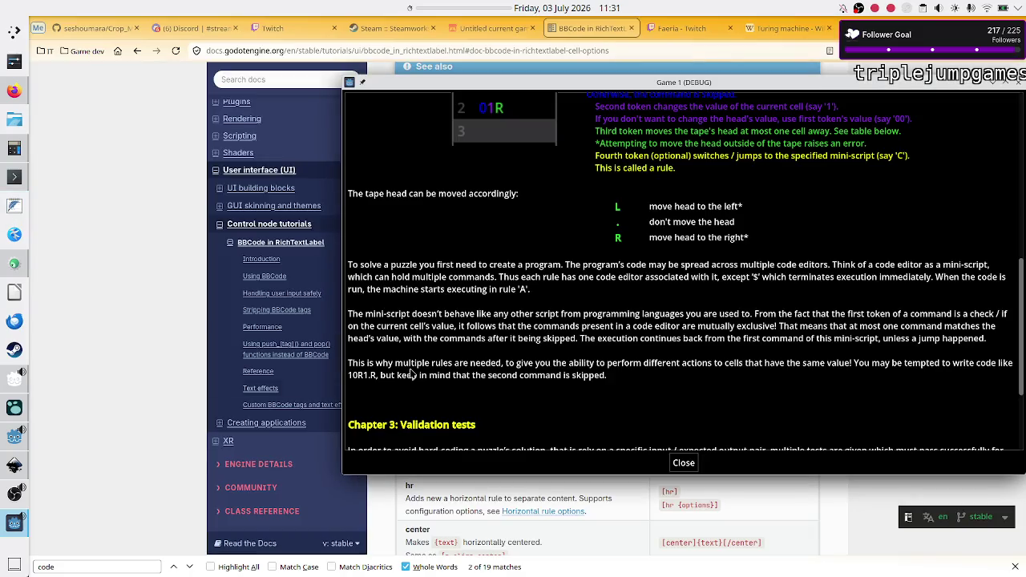
# Step: Join 10R and 1.R into one code span and wrap it in [i] italic tags
pyautogui.click(12, 440)
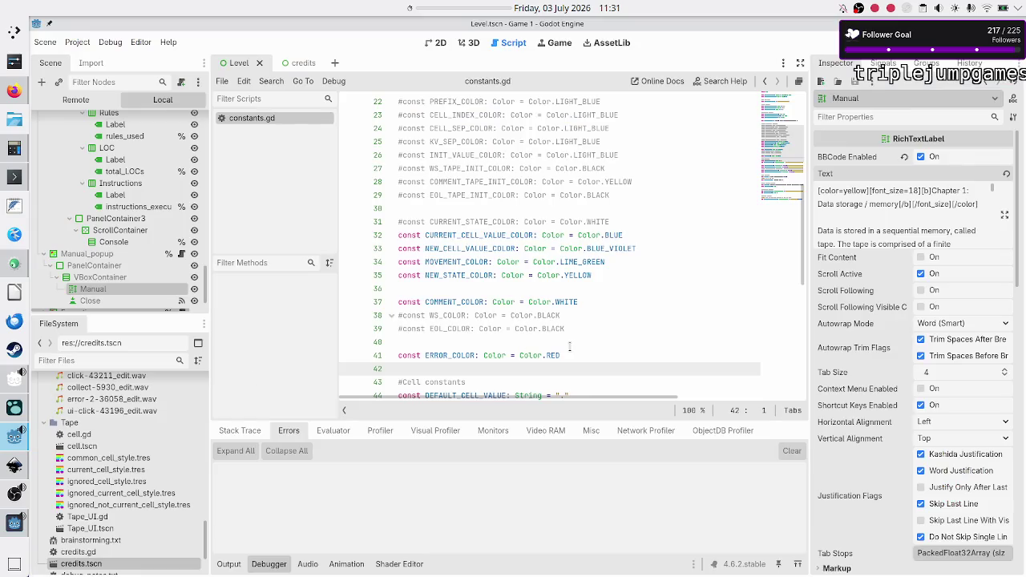
pyautogui.click(1004, 214)
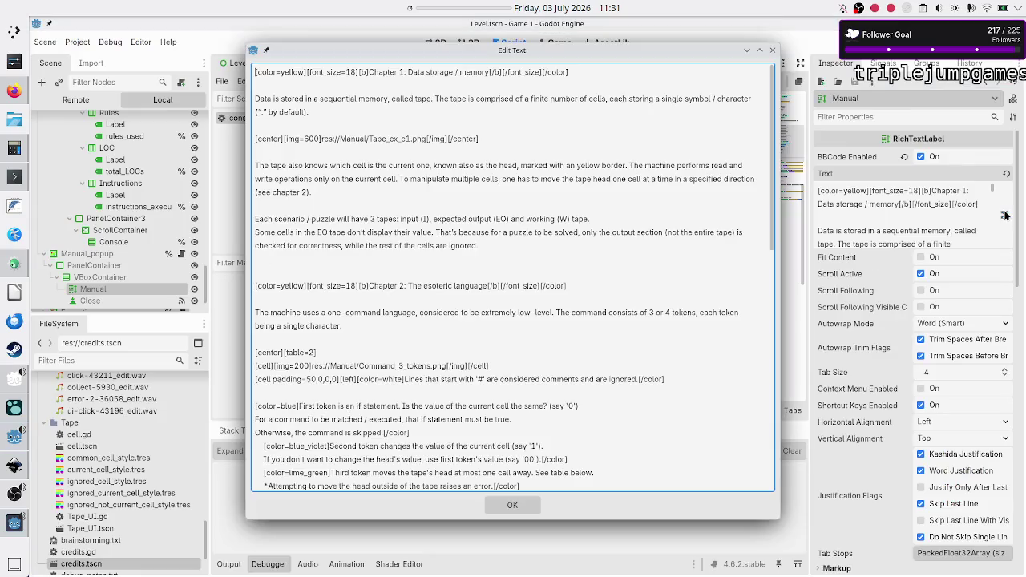
pyautogui.scroll(-10, 319, 435)
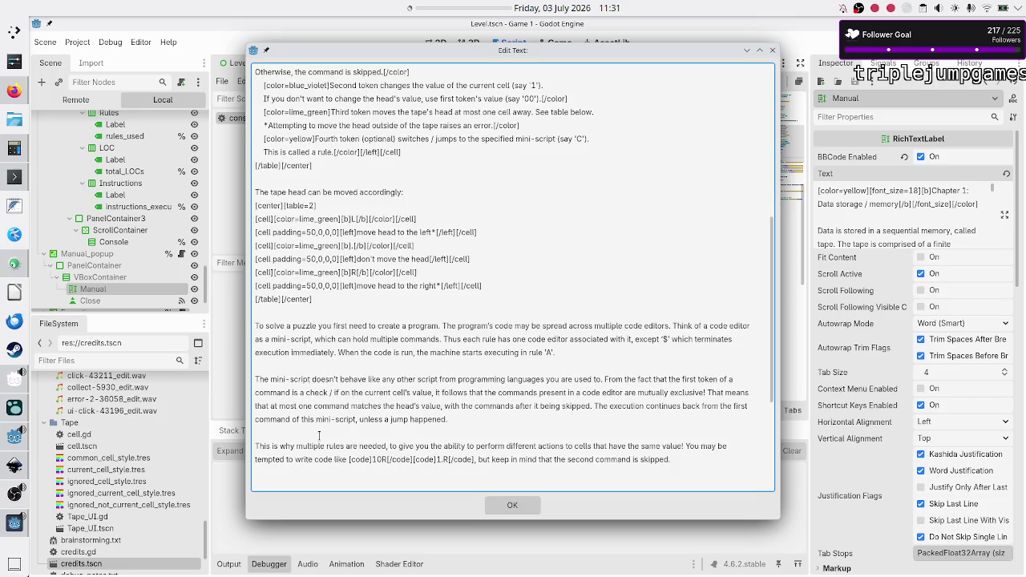
pyautogui.click(391, 422)
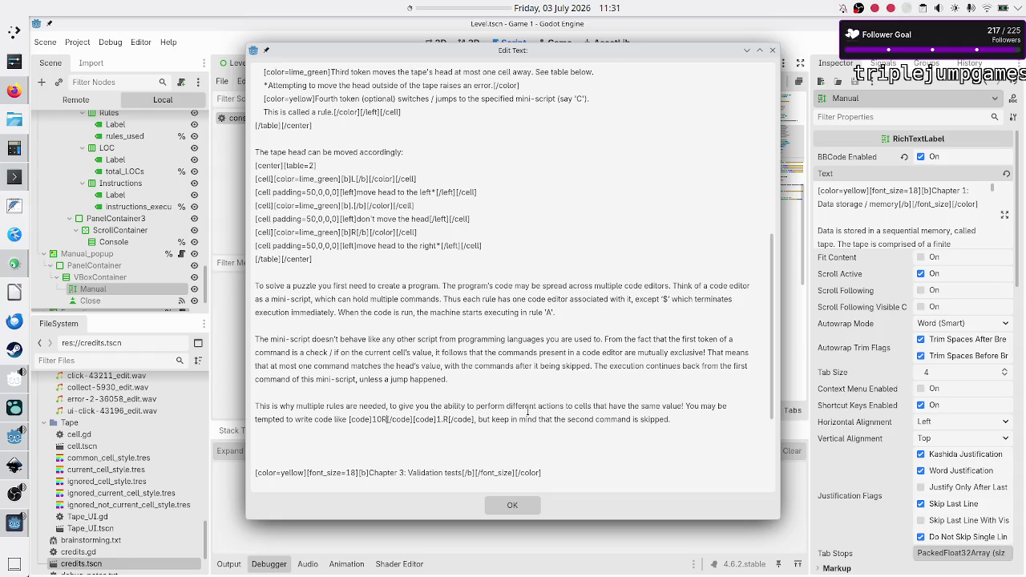
pyautogui.hotkey('shift', 'Right')
pyautogui.hotkey('shift', 'Right')
pyautogui.hotkey('shift', 'Right')
pyautogui.hotkey('shift', 'Right')
pyautogui.hotkey('shift', 'Right')
pyautogui.hotkey('shift', 'Right')
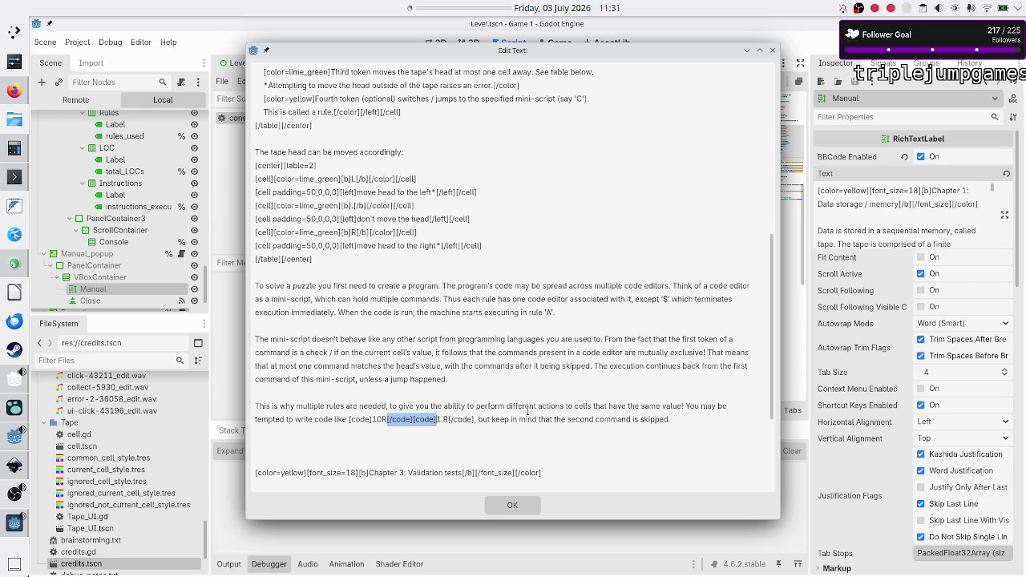
pyautogui.press('Delete')
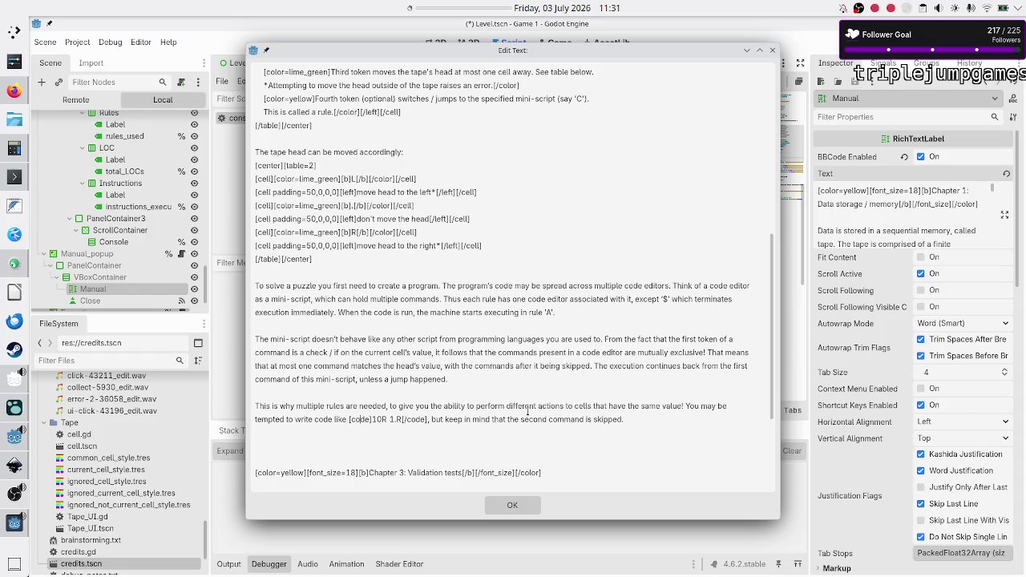
pyautogui.write('[i]')
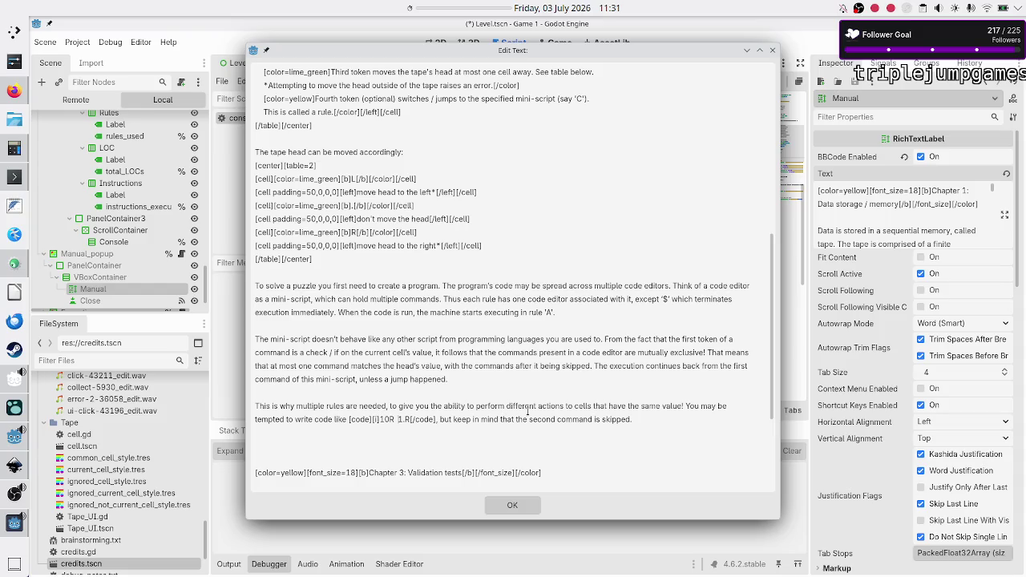
pyautogui.write('[]')
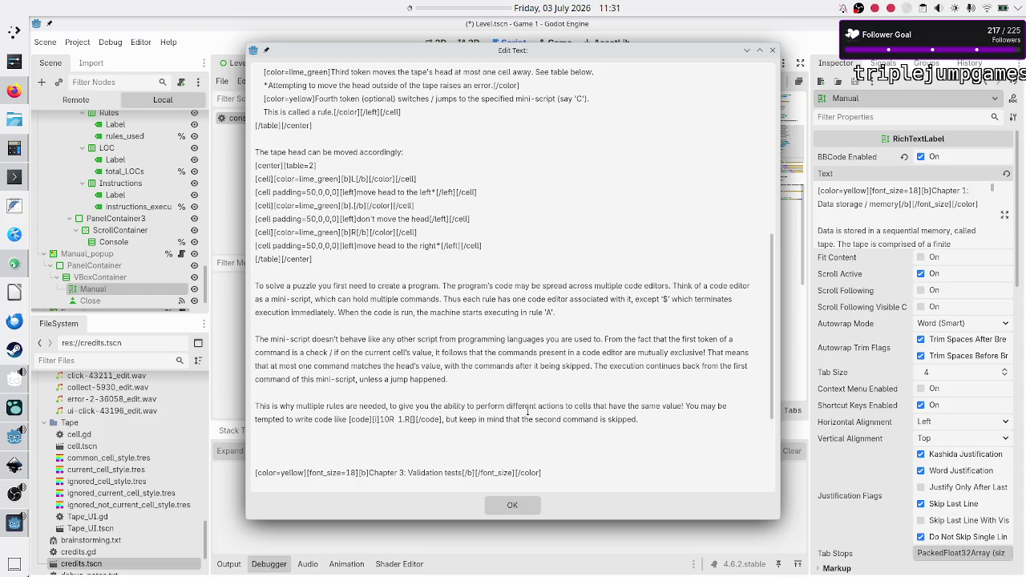
pyautogui.write('/i')
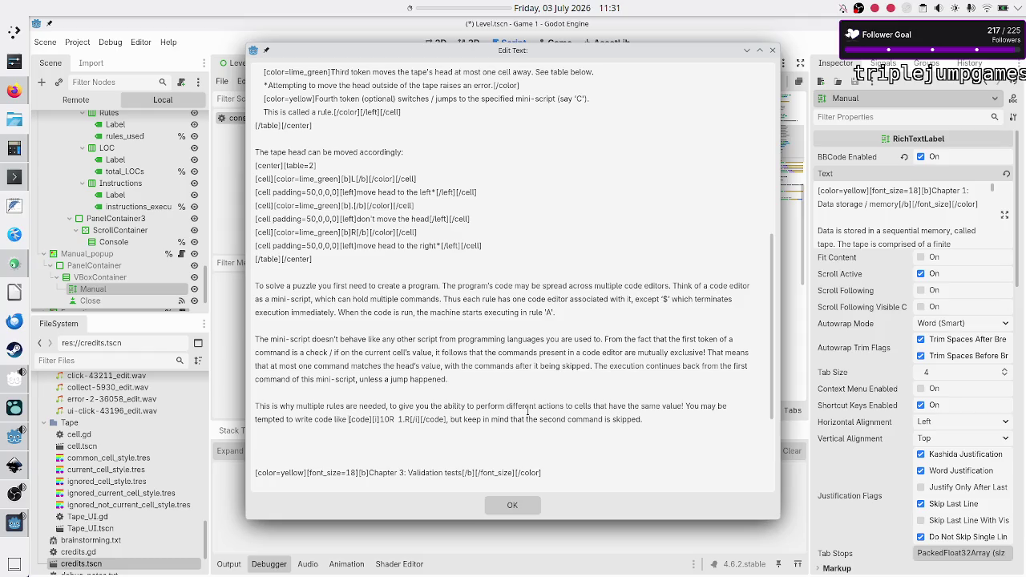
pyautogui.click(14, 91)
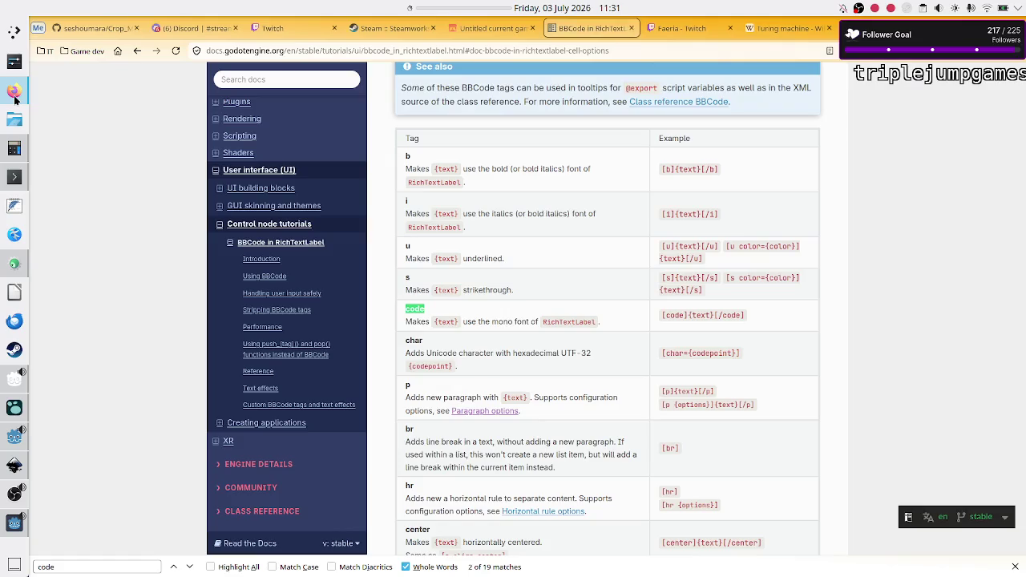
# Step: Scroll the BBCode in RichTextLabel docs down to Named colors and Hexadecimal color codes
pyautogui.scroll(-8, 541, 316)
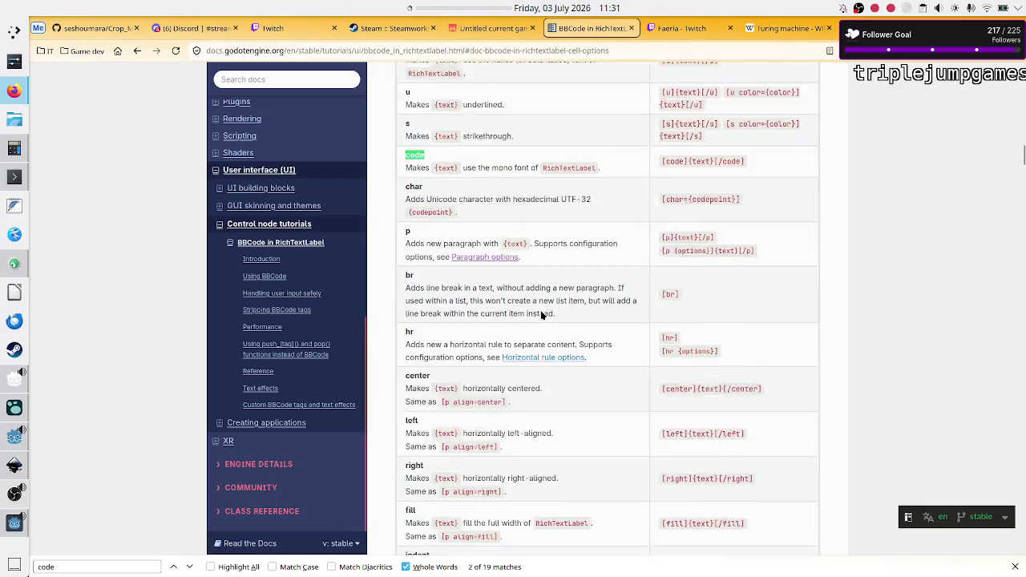
pyautogui.scroll(-10, 541, 316)
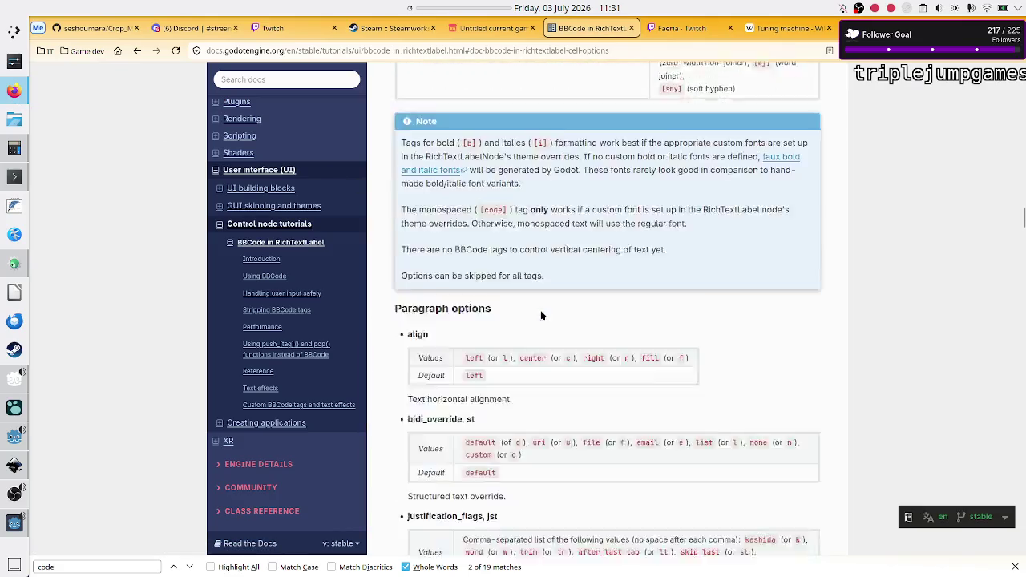
pyautogui.scroll(-15, 540, 316)
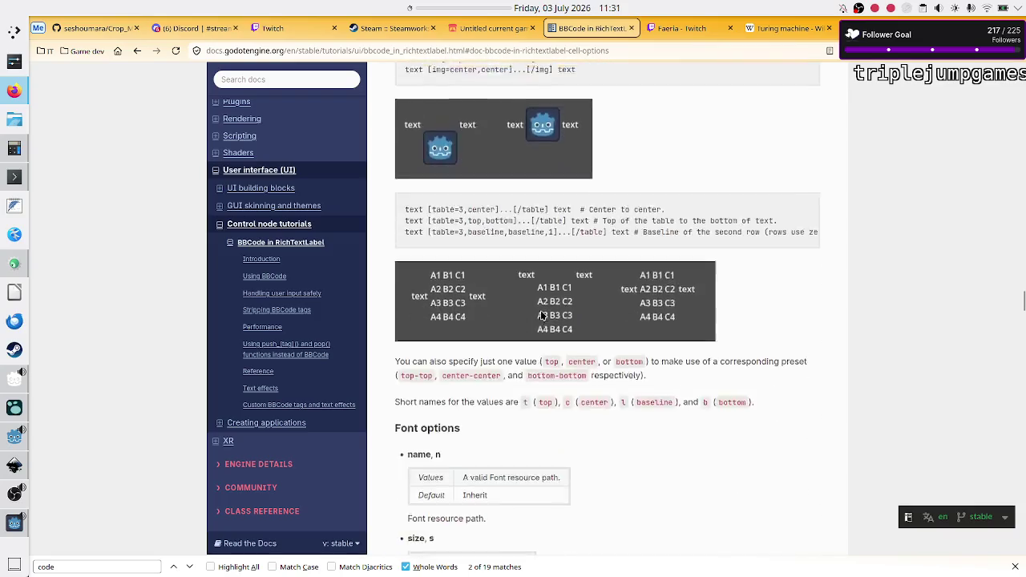
pyautogui.scroll(-10, 541, 315)
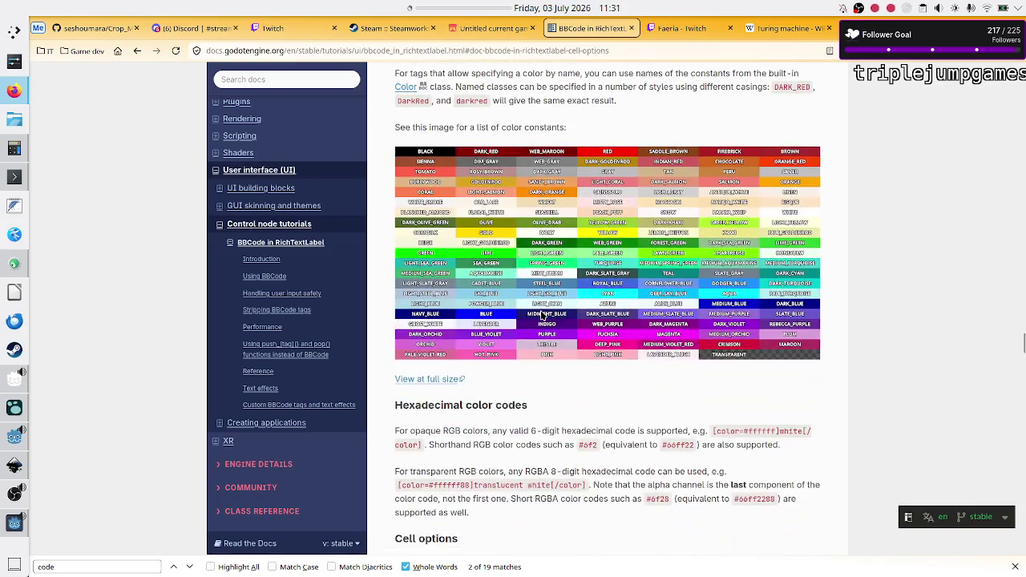
pyautogui.scroll(1, 542, 315)
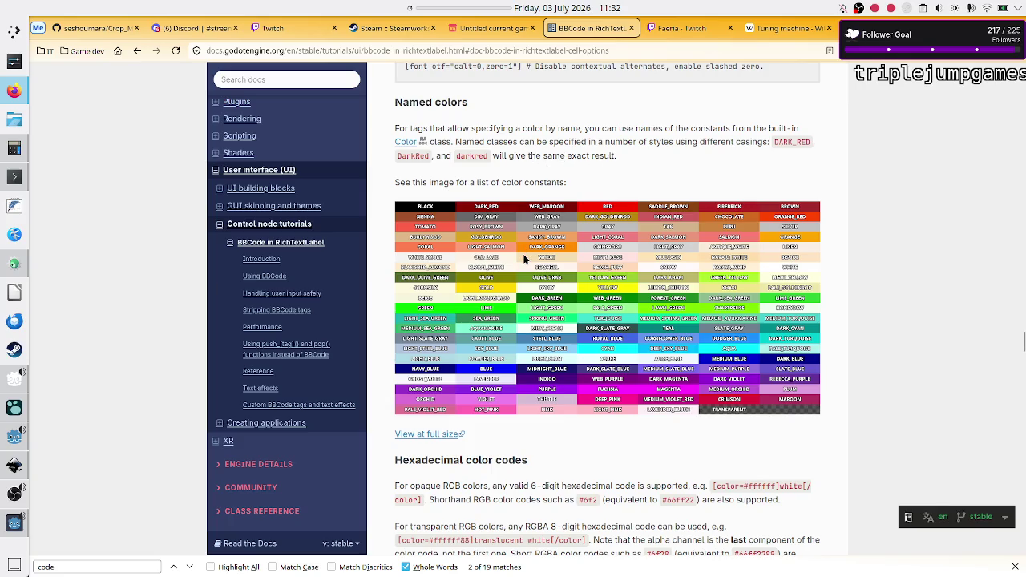
pyautogui.scroll(-3, 504, 317)
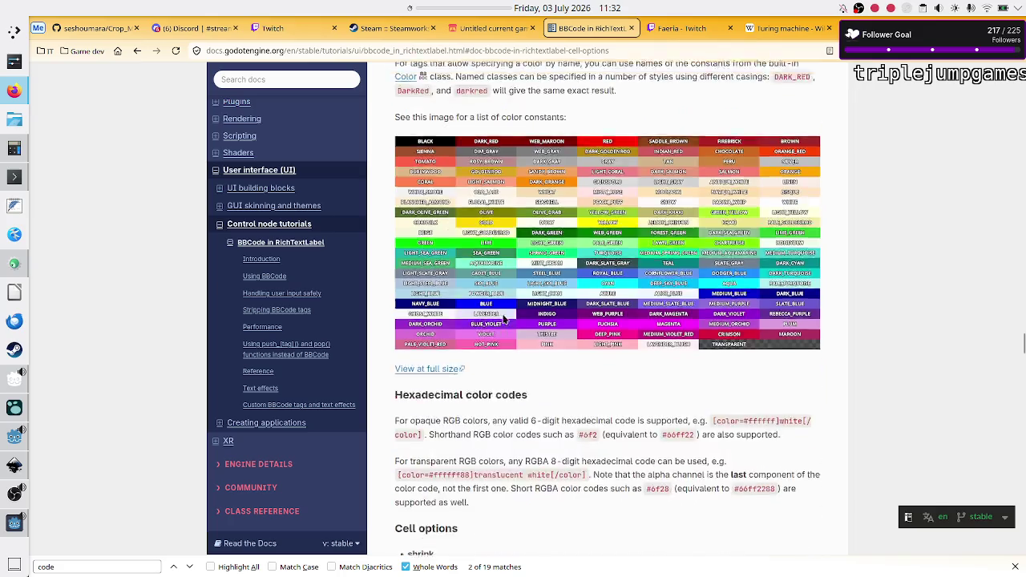
pyautogui.scroll(-1, 505, 319)
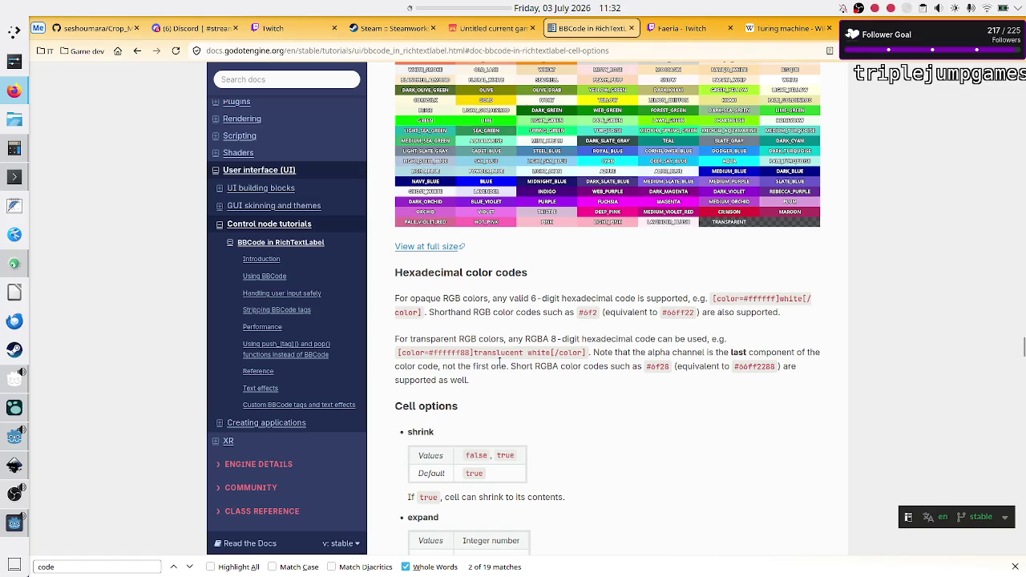
# Step: Scroll the BBCode docs to Cell options, then return to the manual text in Godot
pyautogui.scroll(-5, 500, 363)
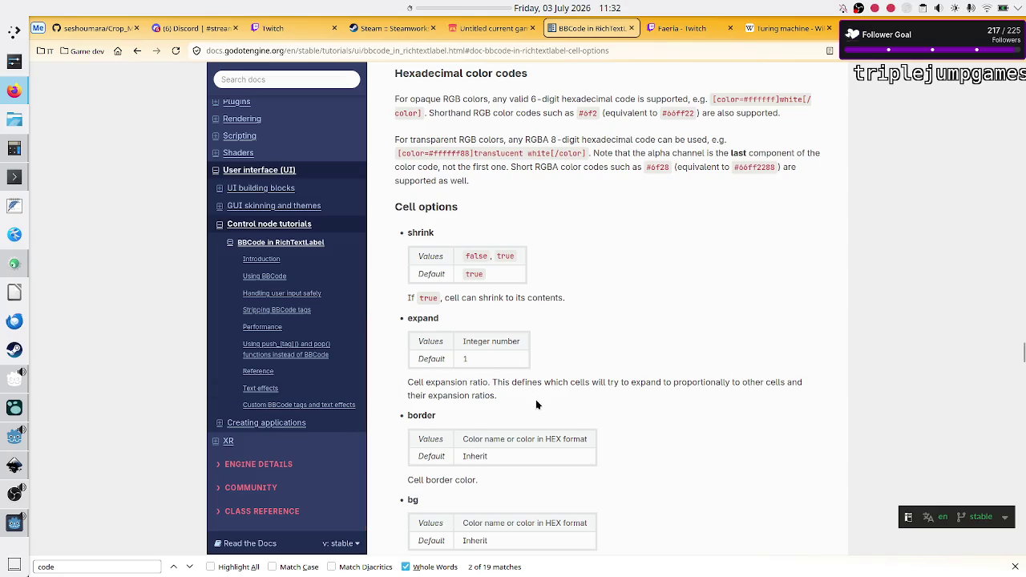
pyautogui.scroll(-2, 536, 404)
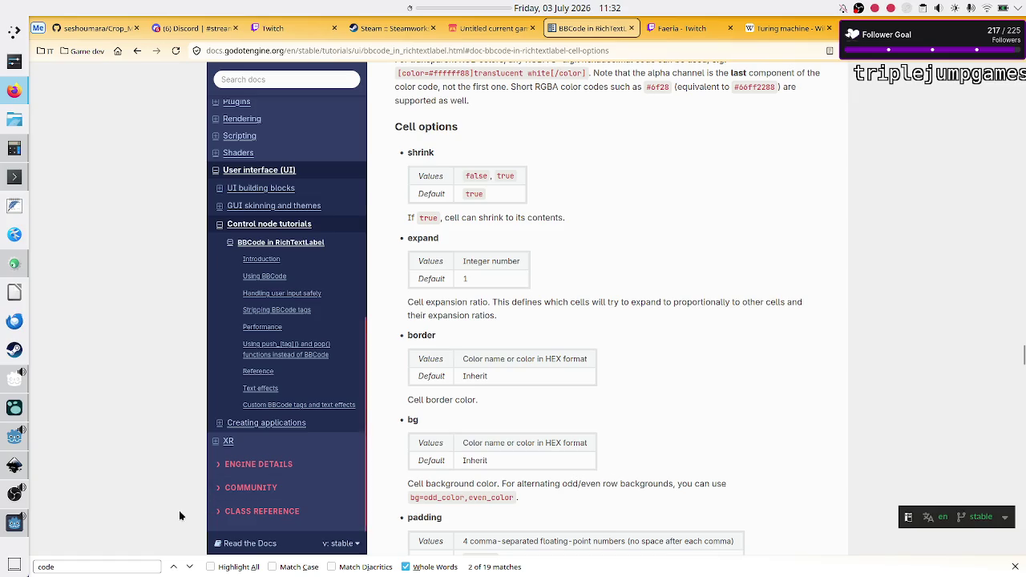
pyautogui.moveTo(12, 531)
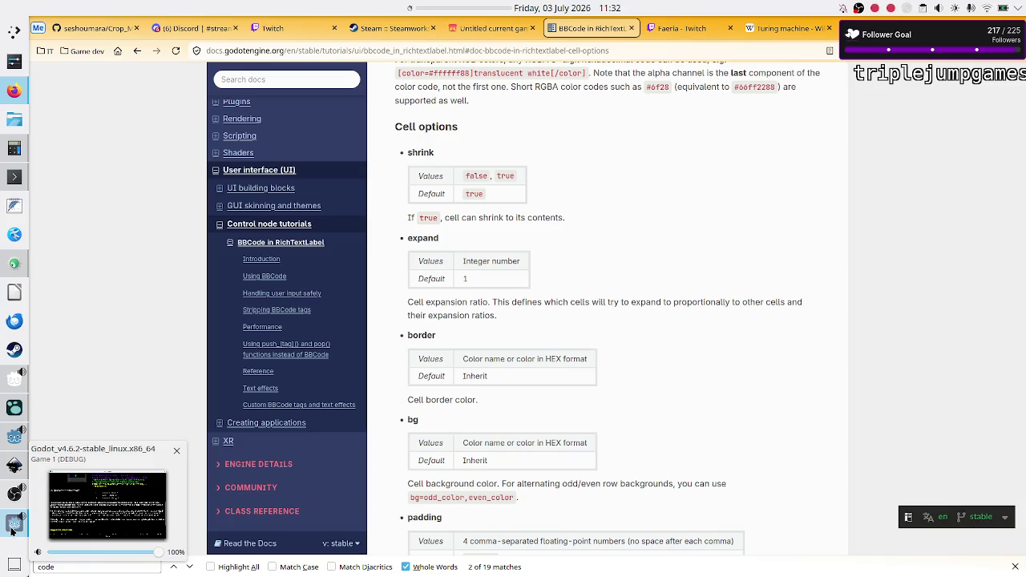
pyautogui.click(14, 437)
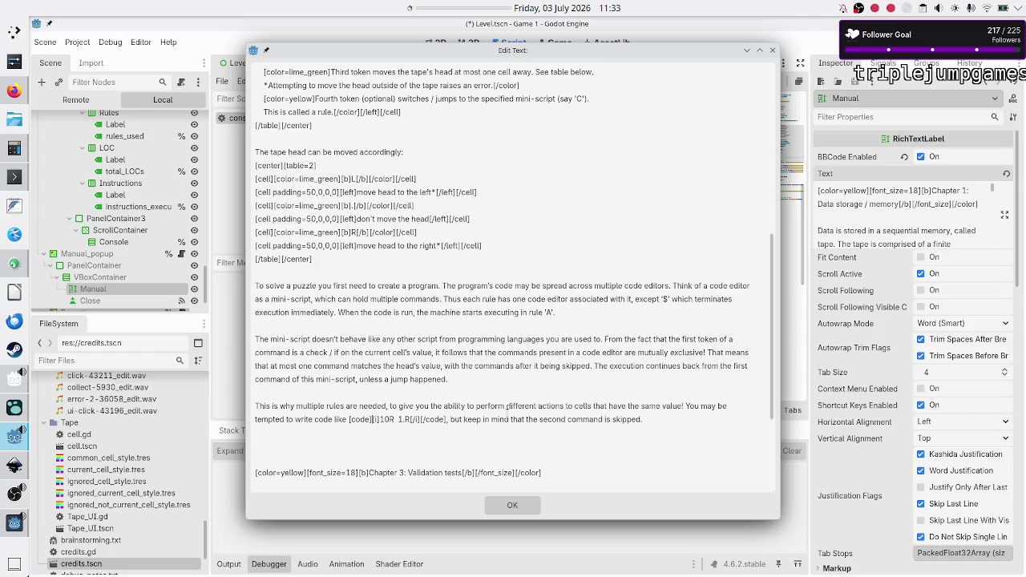
# Step: Apply the edited manual text, check it in the running game, then bring the editor forward
pyautogui.click(506, 503)
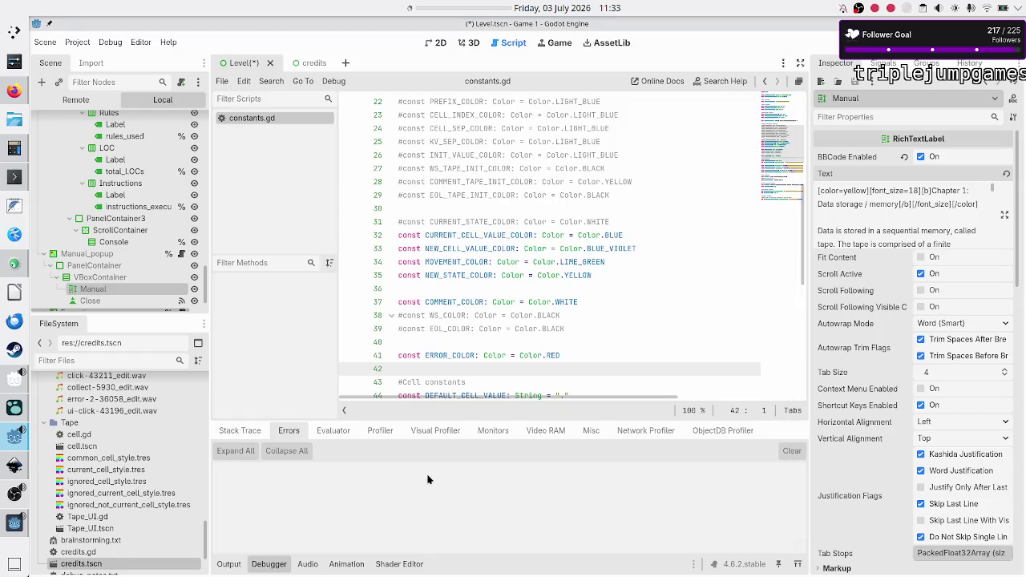
pyautogui.hotkey('alt', 'Tab')
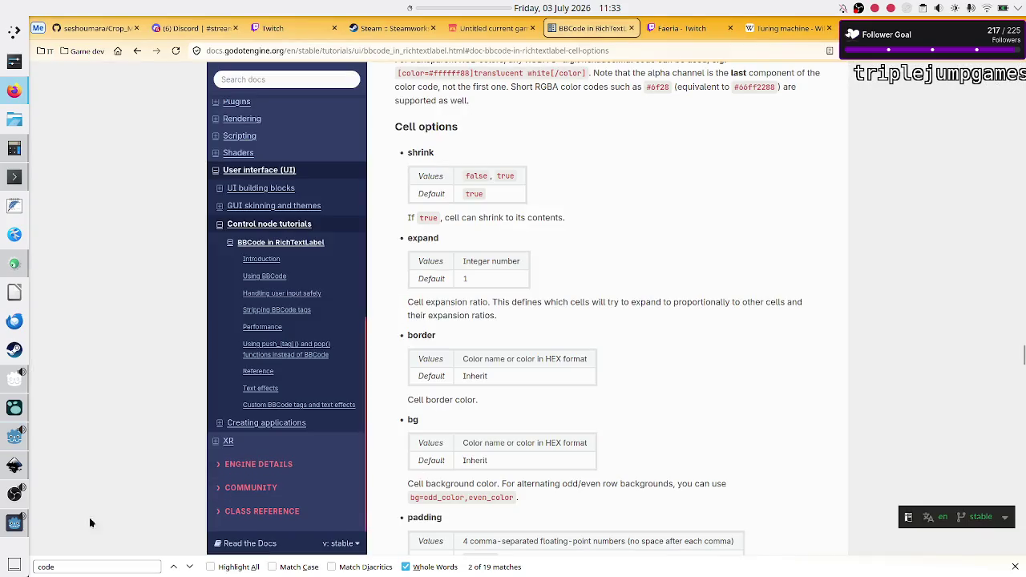
pyautogui.click(17, 532)
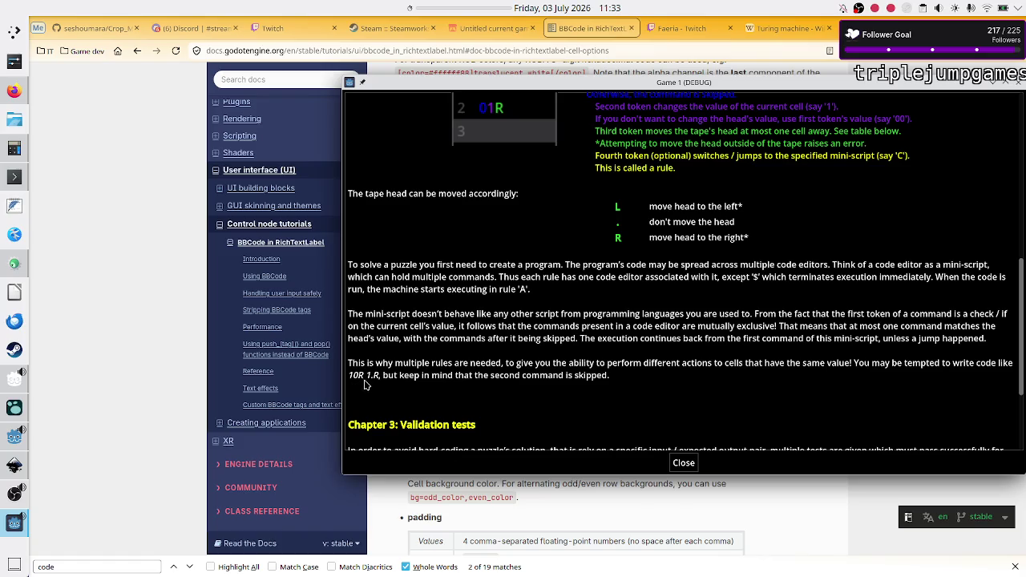
pyautogui.moveTo(20, 529)
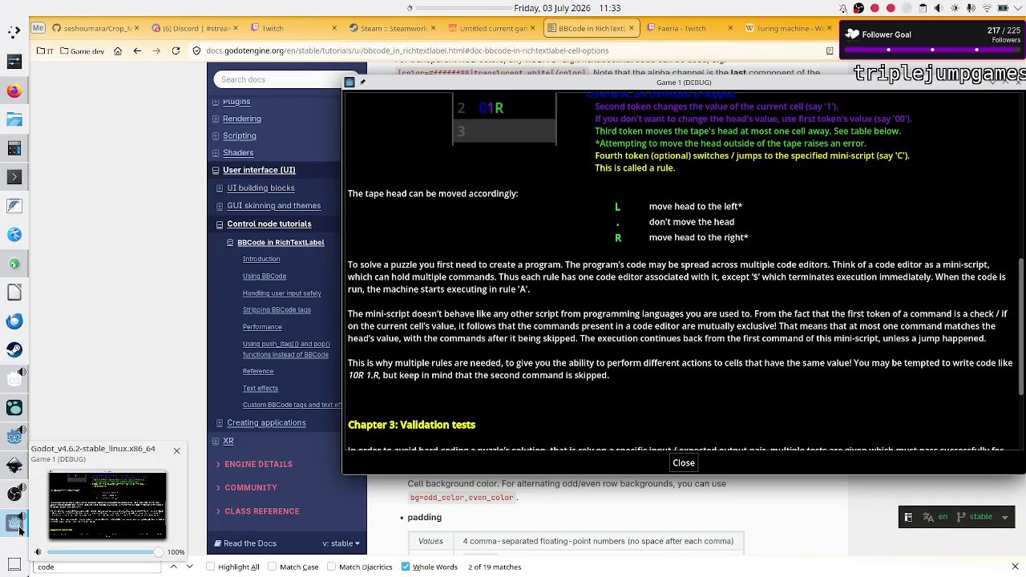
pyautogui.click(20, 529)
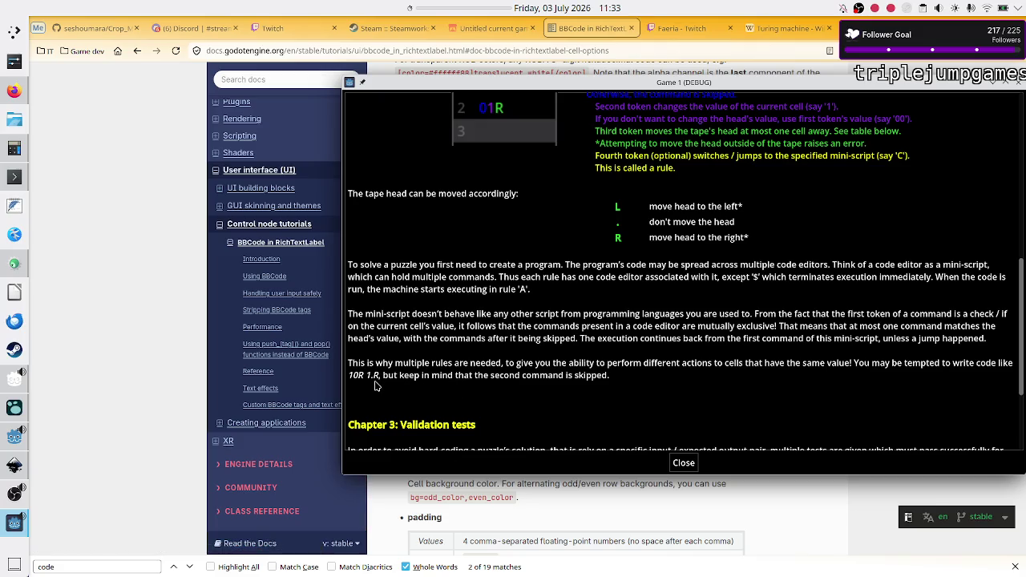
pyautogui.moveTo(15, 433)
pyautogui.click(104, 424)
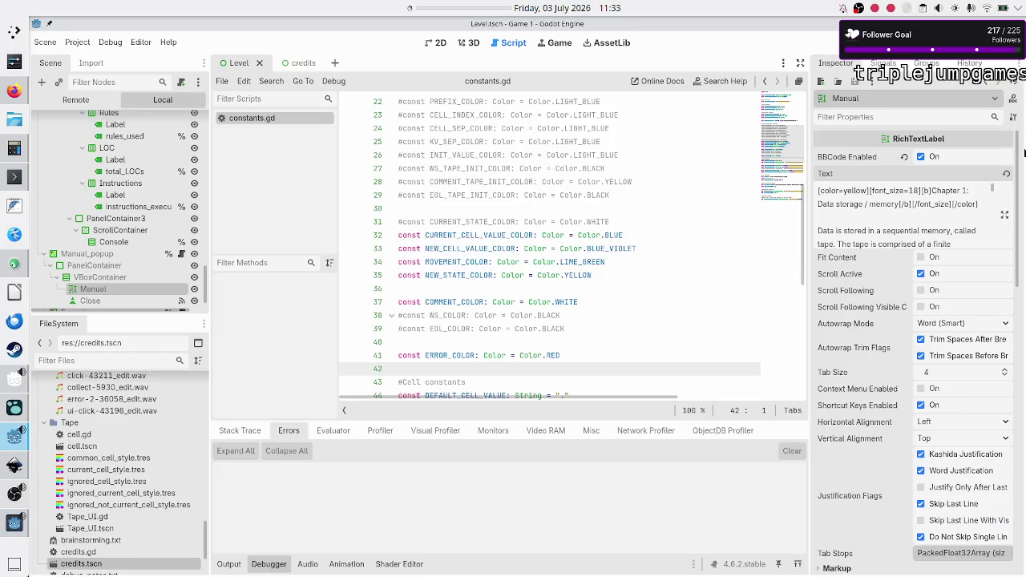
# Step: Put double quotes around the 10R 1.R code example, apply it, and save and run with F5
pyautogui.click(1004, 215)
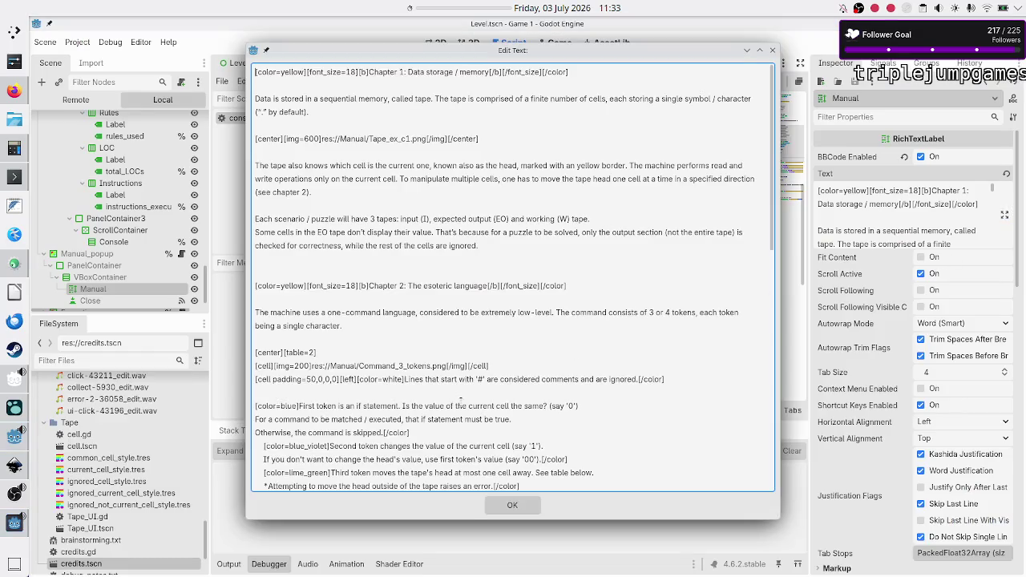
pyautogui.scroll(-5, 461, 401)
pyautogui.scroll(4, 461, 404)
pyautogui.scroll(-2, 461, 404)
pyautogui.scroll(-1, 461, 403)
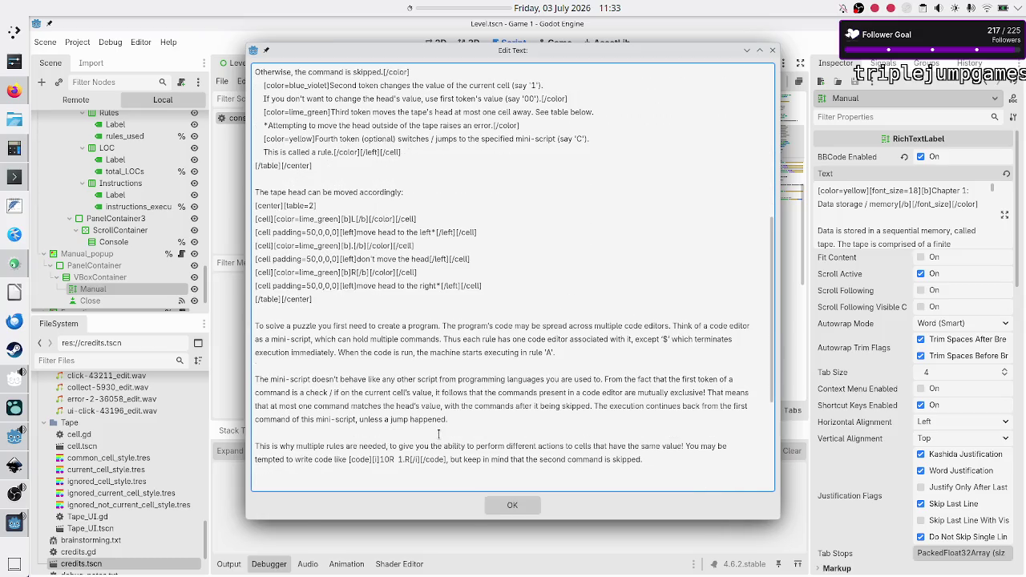
pyautogui.click(348, 460)
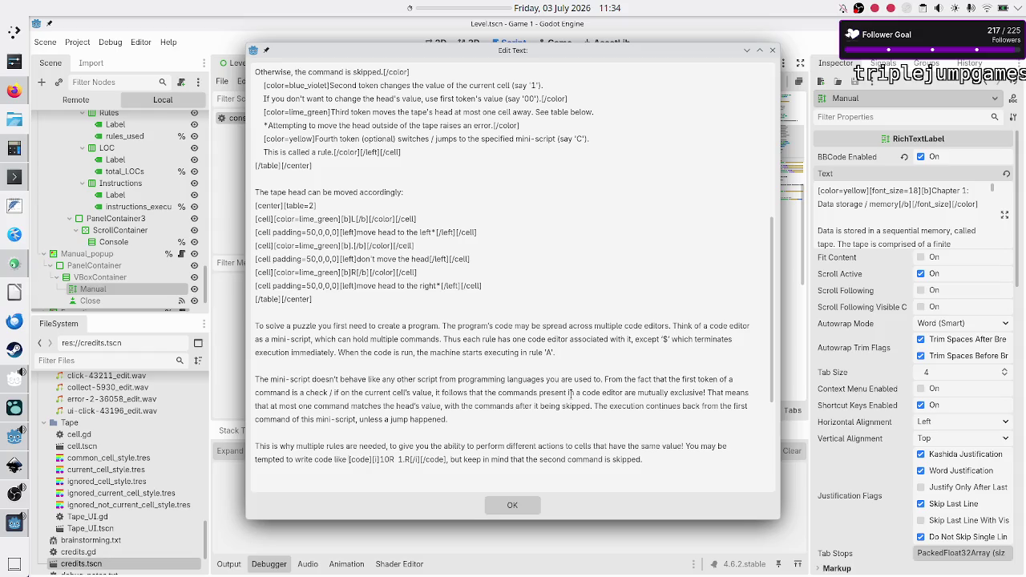
pyautogui.write('"')
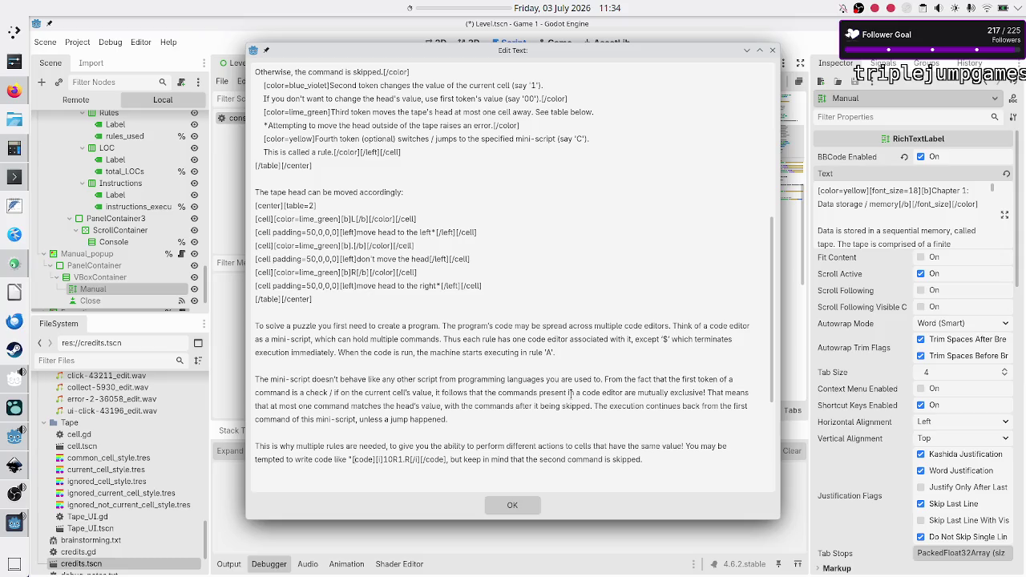
pyautogui.press('Right')
pyautogui.press('Right')
pyautogui.write('"')
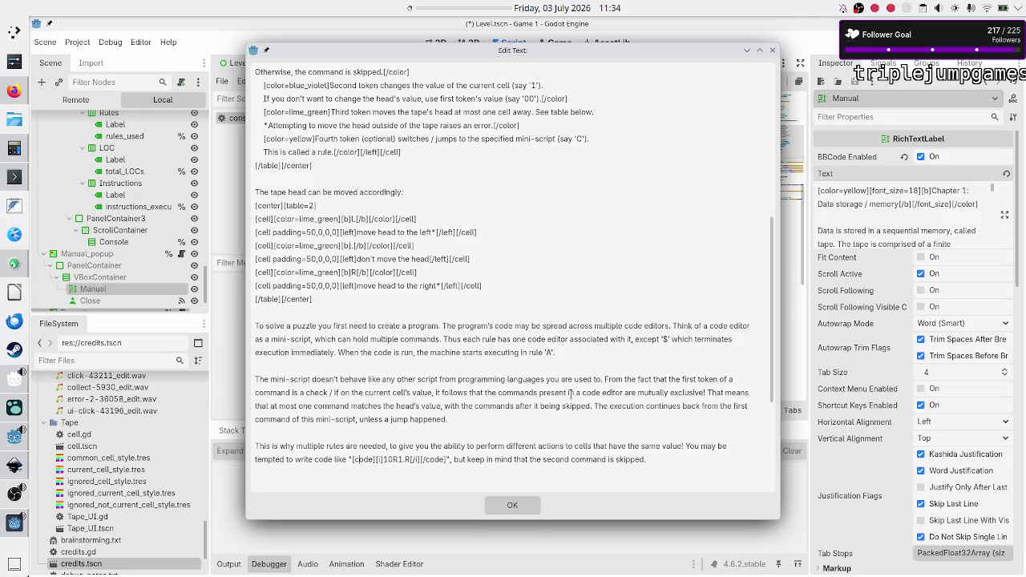
pyautogui.click(525, 511)
pyautogui.press('F5')
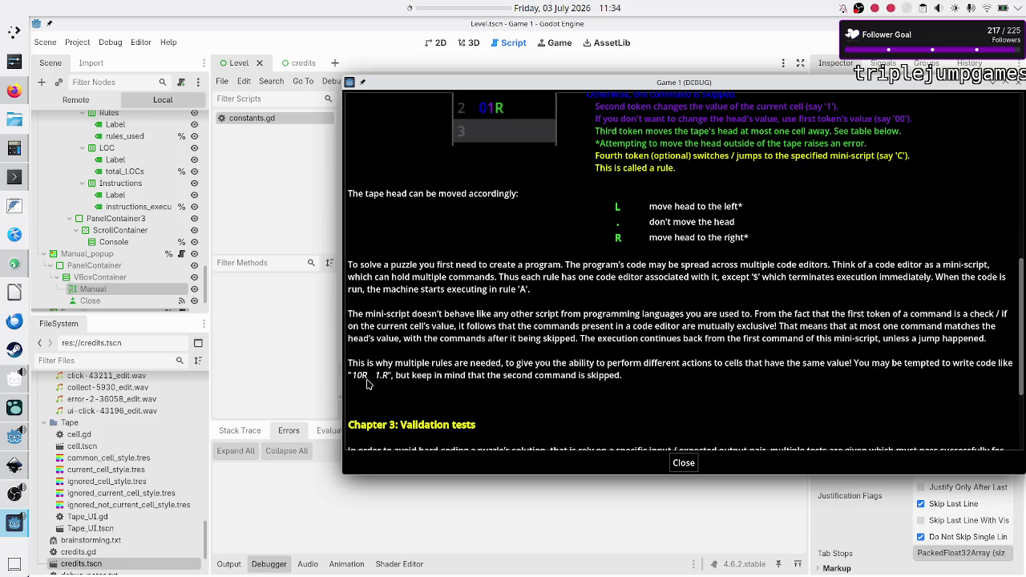
# Step: Scroll the game's manual up to the Rule A box and close the Game 1 (DEBUG) window
pyautogui.scroll(2, 491, 291)
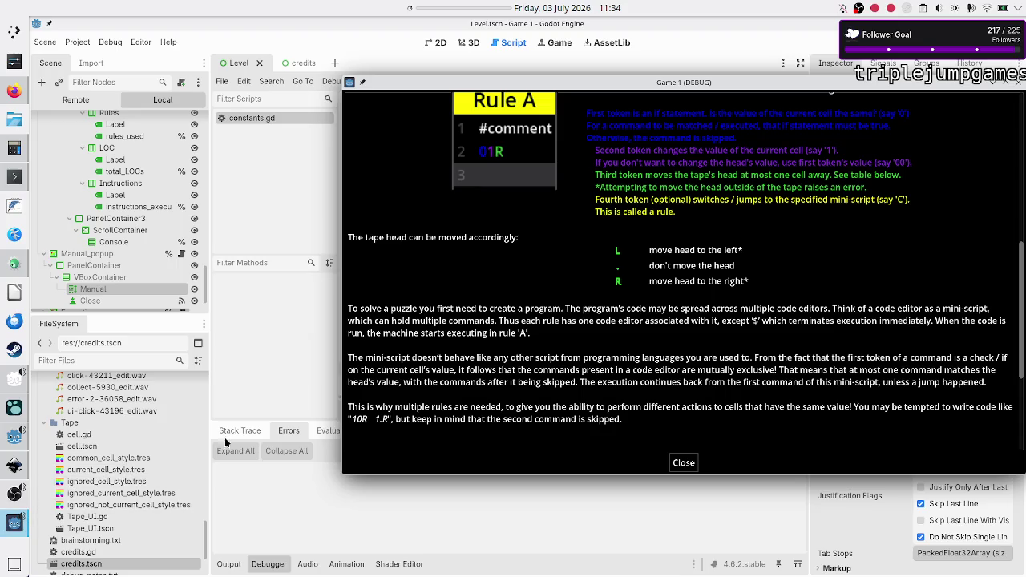
pyautogui.click(275, 371)
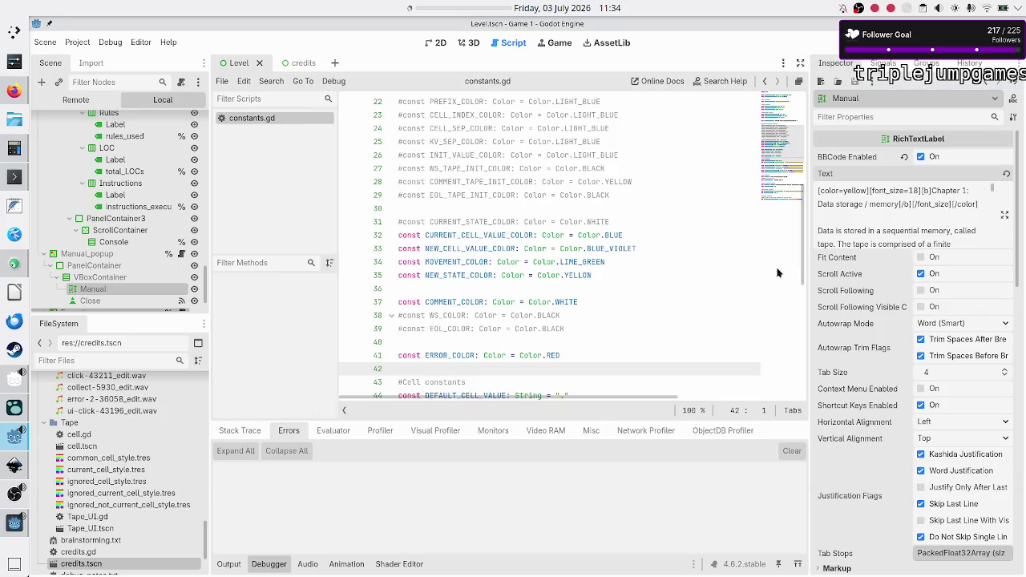
# Step: Wrap the '$' in the manual's Chapter 2 text in [color=yellow] tags
pyautogui.click(1005, 216)
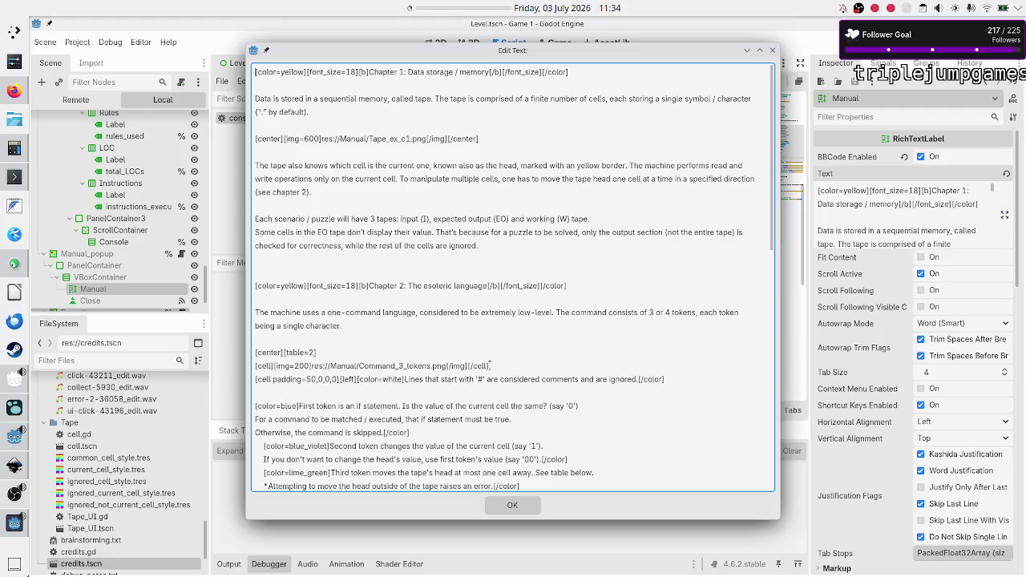
pyautogui.scroll(-5, 470, 365)
pyautogui.scroll(-4, 469, 366)
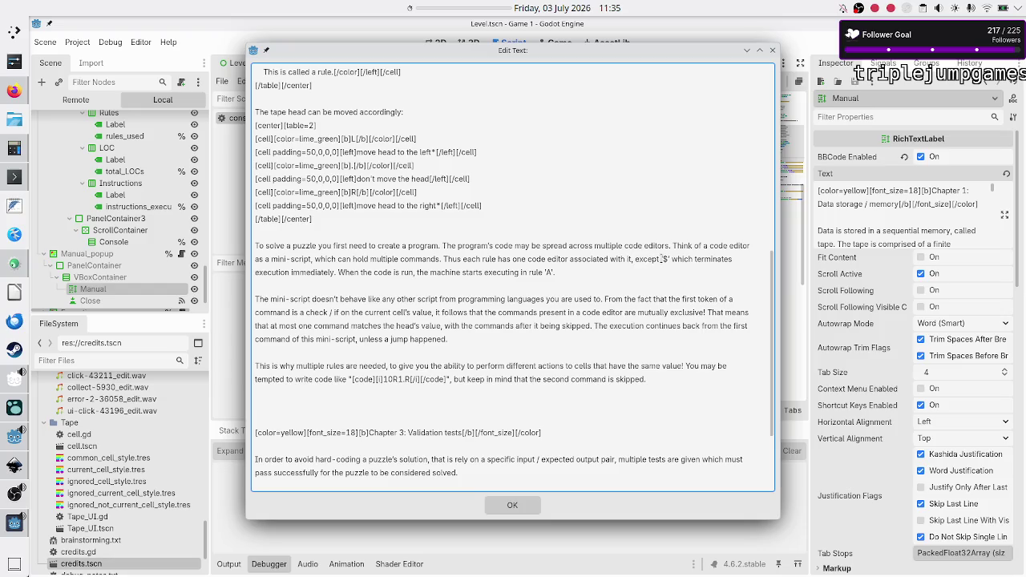
pyautogui.write('[i')
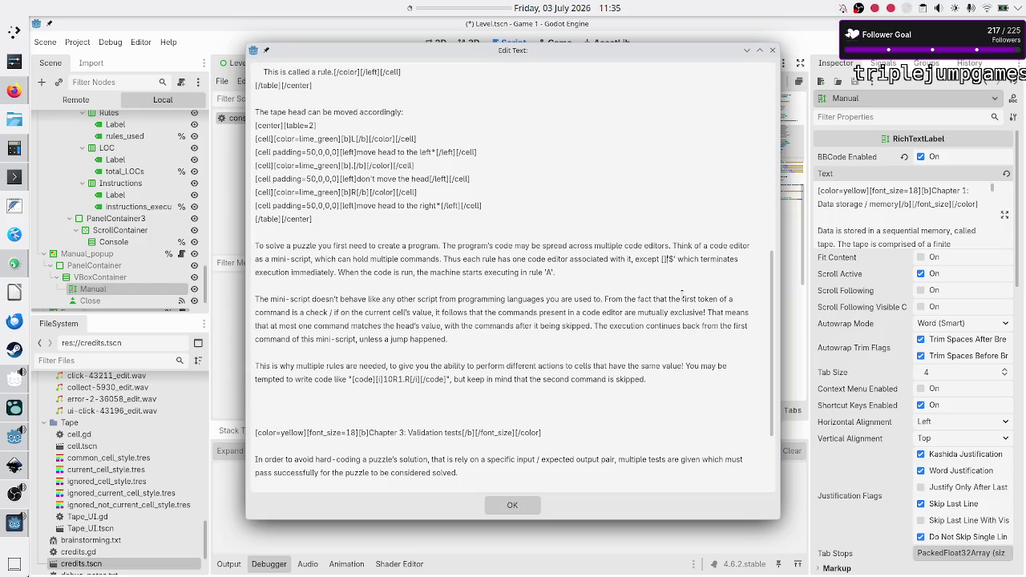
pyautogui.write('color=y')
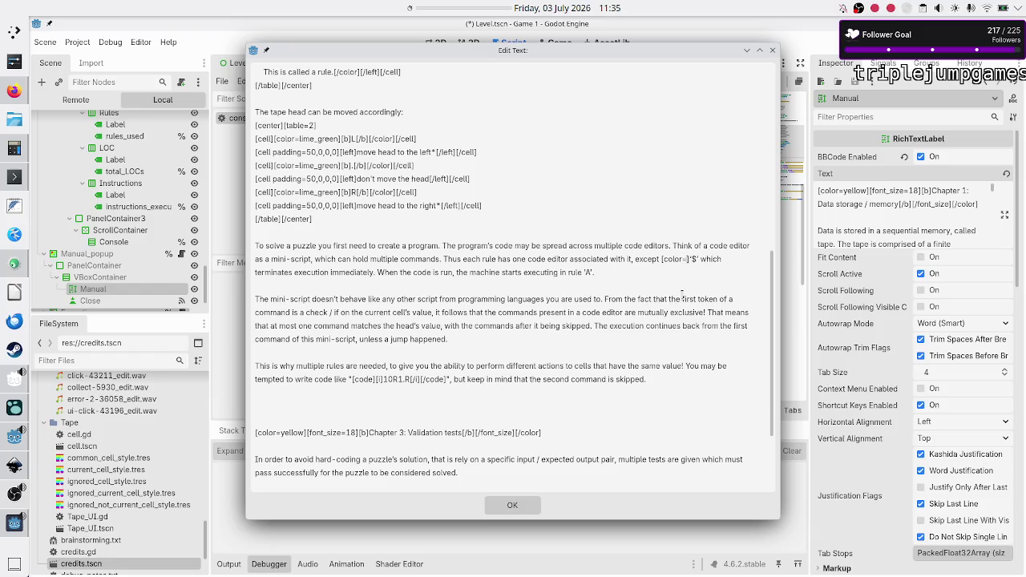
pyautogui.write("ellow]'$'[/color]")
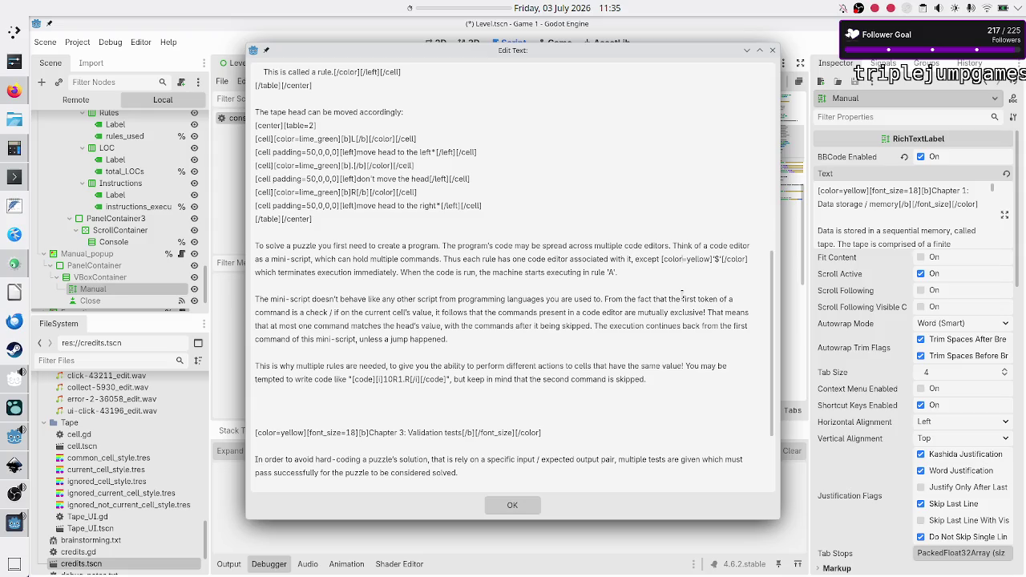
# Step: Reuse the copied yellow colour tag to make rule 'A' yellow too
pyautogui.hotkey('shift', 'Right')
pyautogui.hotkey('shift', 'Right')
pyautogui.hotkey('shift', 'Right')
pyautogui.hotkey('ctrl', 'c')
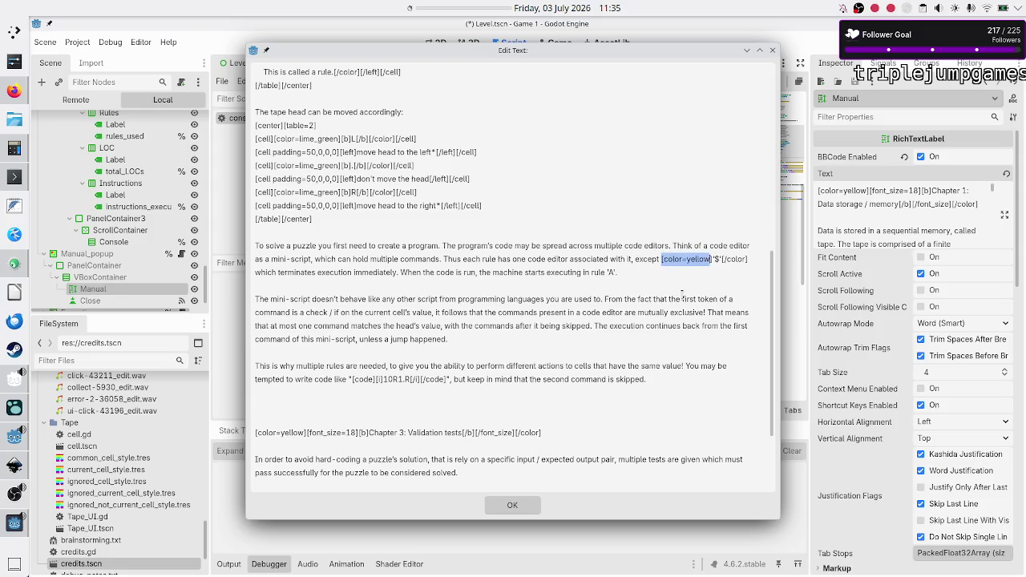
pyautogui.press('Down')
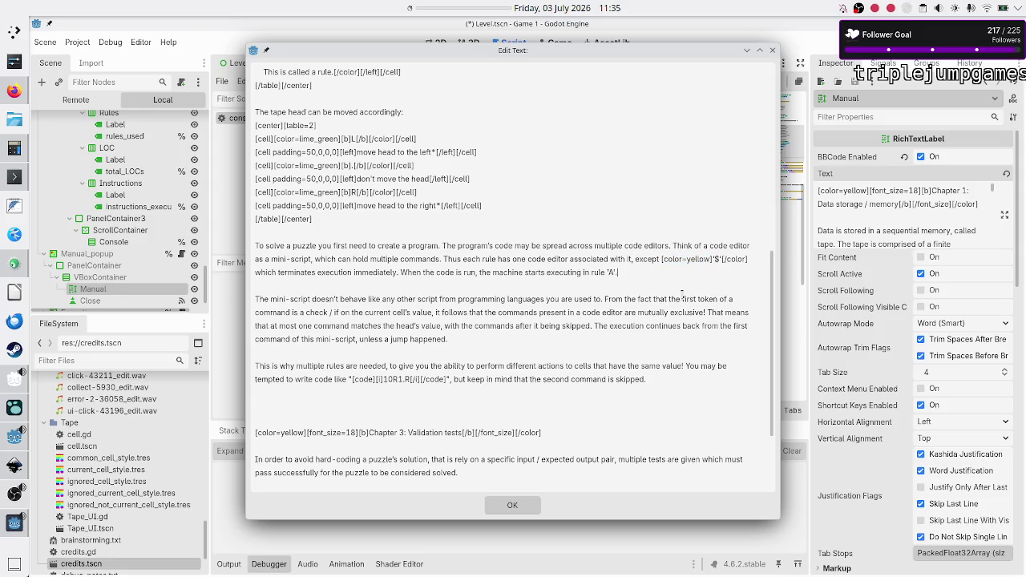
pyautogui.press('Left')
pyautogui.press('Left')
pyautogui.press('Left')
pyautogui.hotkey('ctrl', 'v')
pyautogui.write('[')
pyautogui.write('/')
pyautogui.write('color')
pyautogui.click(387, 379)
pyautogui.scroll(3, 418, 205)
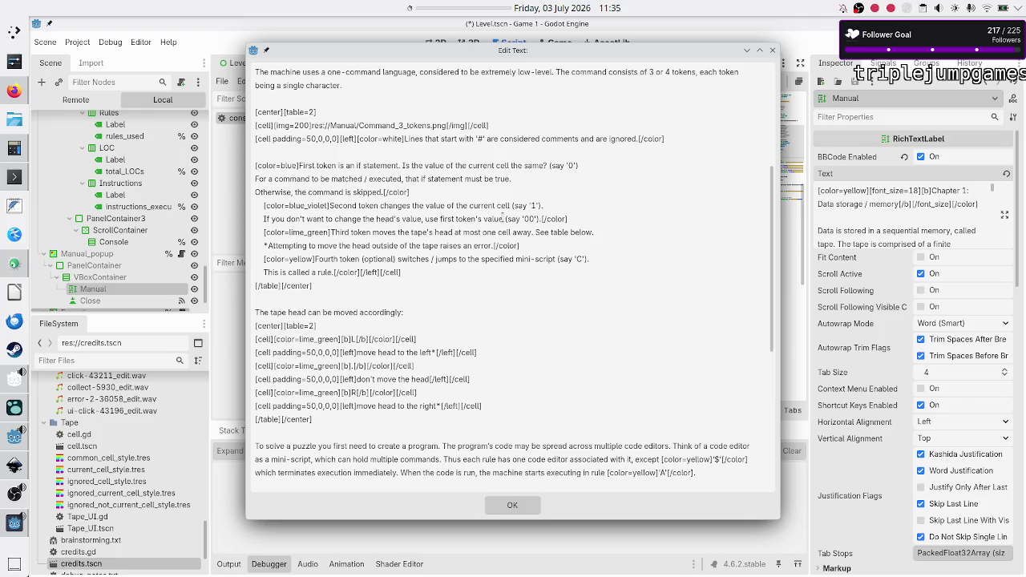
pyautogui.scroll(-1, 502, 218)
pyautogui.scroll(-6, 502, 218)
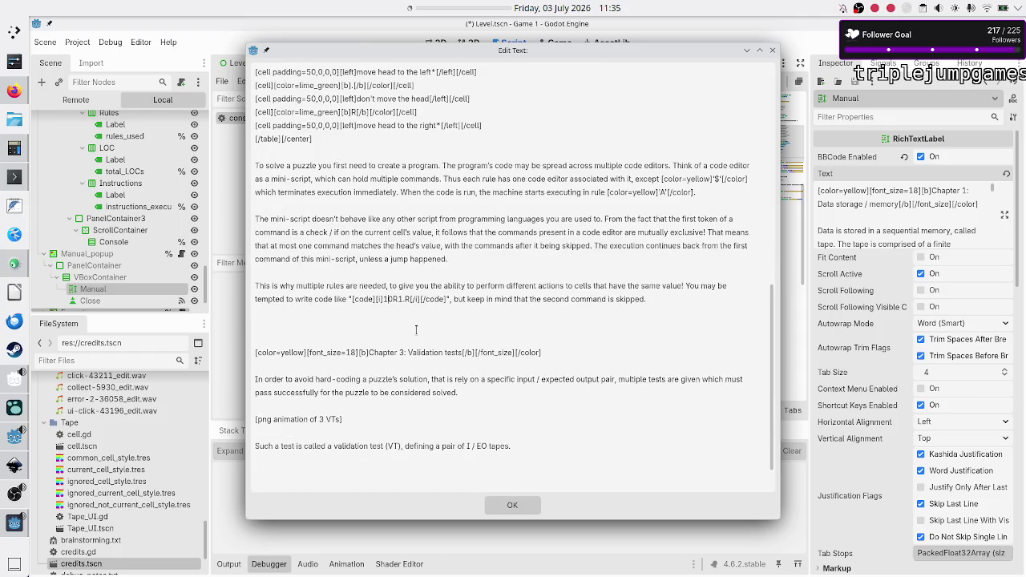
# Step: In the 10R example, colour '1' blue and '0' blue_violet, and start a lime_green tag for 'R'
pyautogui.write('[')
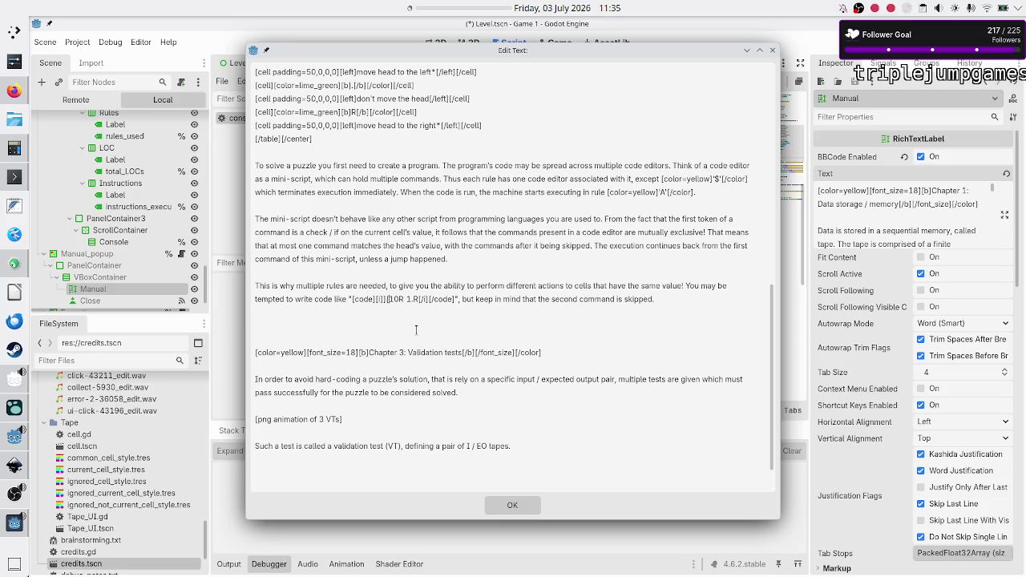
pyautogui.press('BackSpace')
pyautogui.hotkey('ctrl', 'z')
pyautogui.write('[cod')
pyautogui.press('BackSpace')
pyautogui.write('lor')
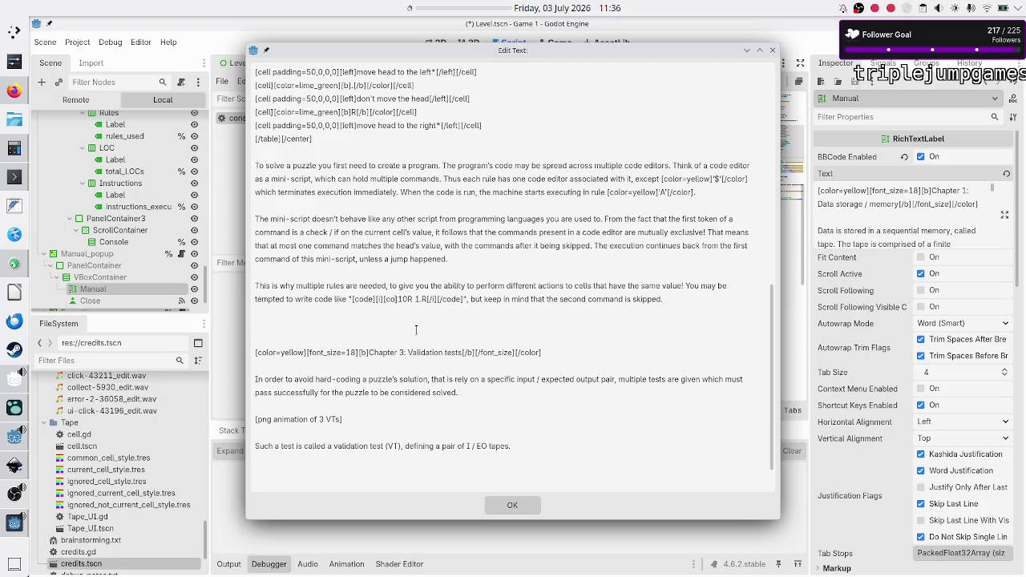
pyautogui.write('=blue')
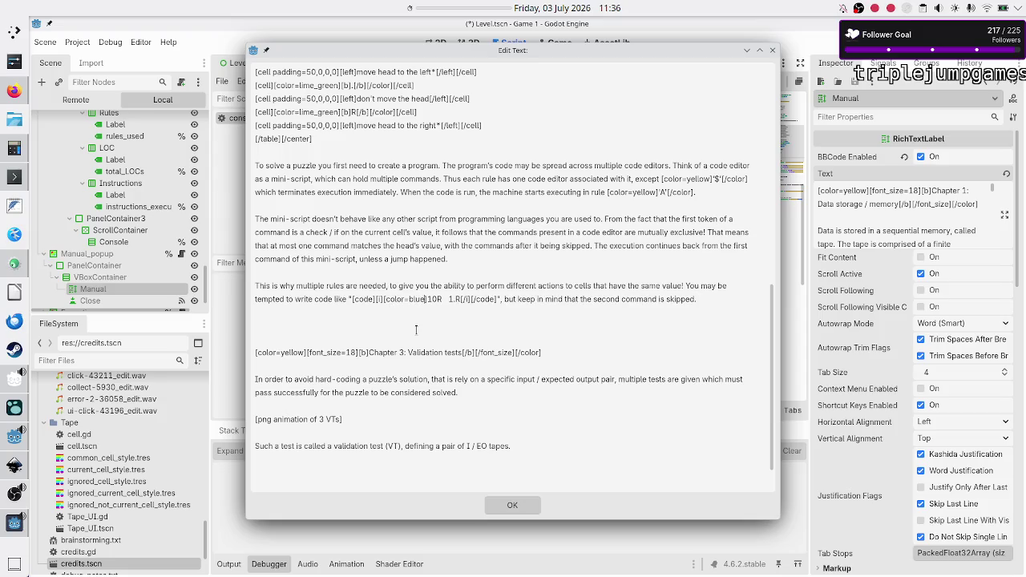
pyautogui.write('[/col')
pyautogui.write('or]')
pyautogui.write('[col')
pyautogui.write('or=blue]')
pyautogui.write(']')
pyautogui.write('violet')
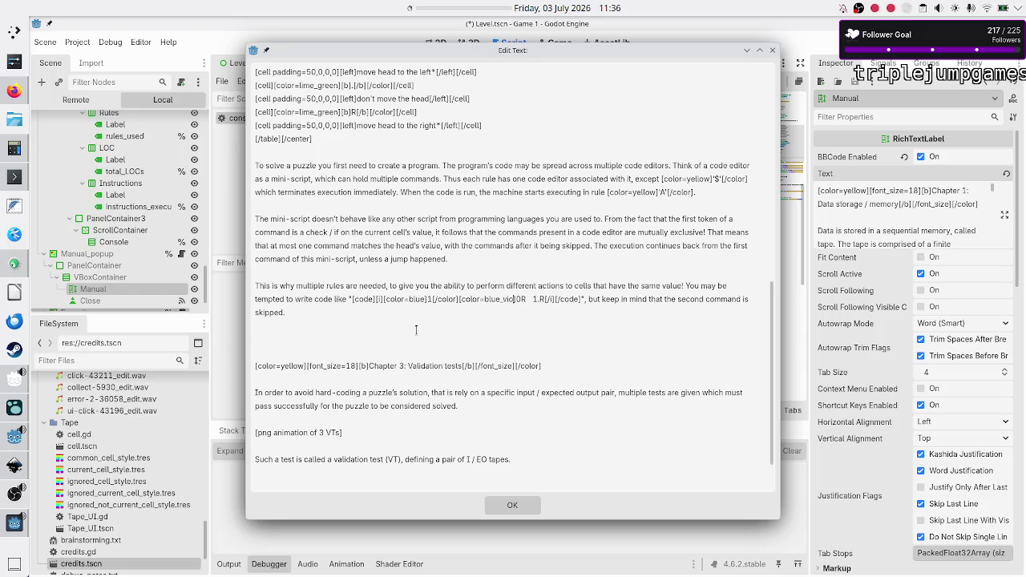
pyautogui.scroll(5, 376, 295)
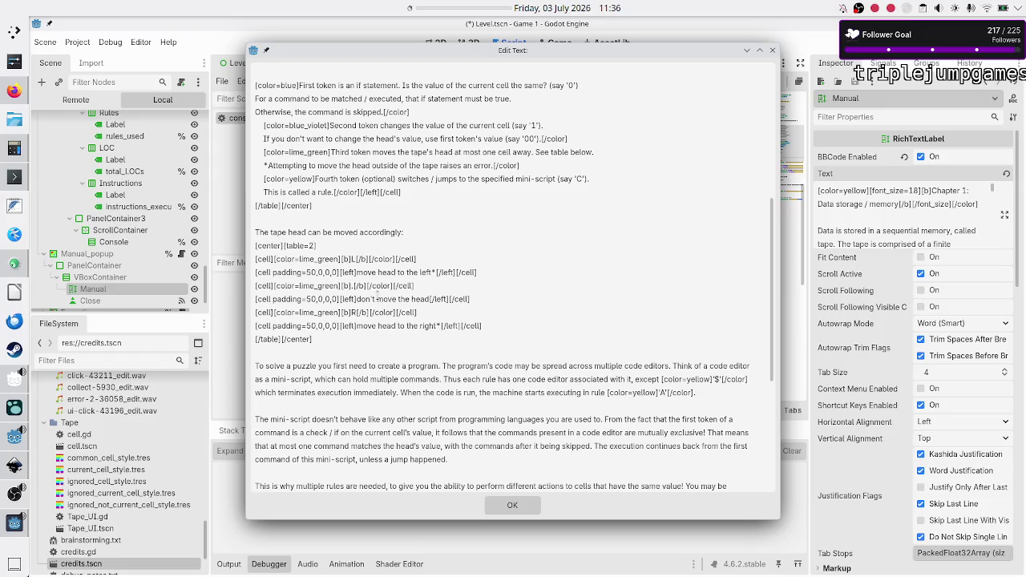
pyautogui.scroll(-1, 377, 294)
pyautogui.scroll(-6, 377, 294)
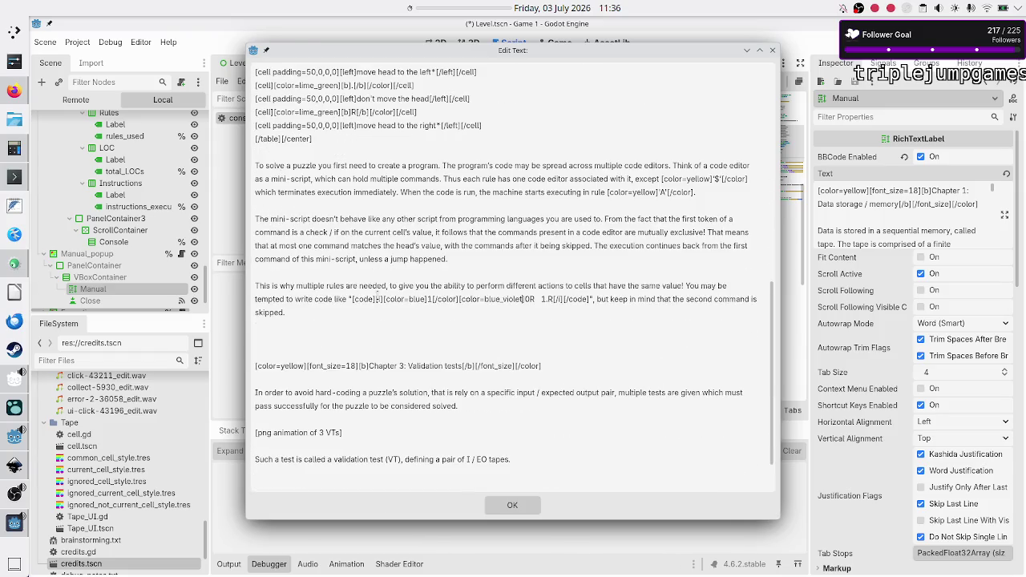
pyautogui.write('[i]')
pyautogui.write('[/color]')
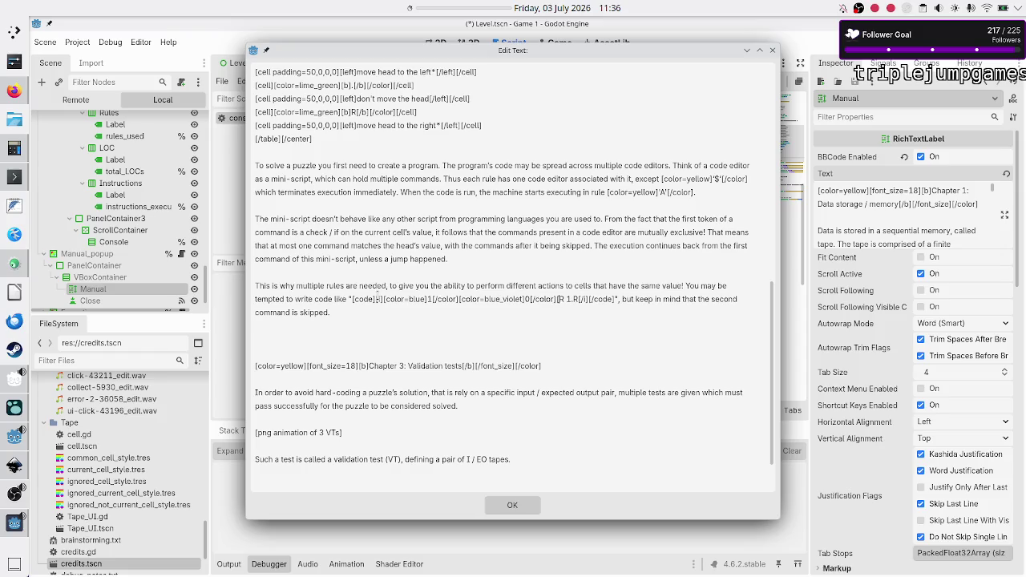
pyautogui.write('[c]')
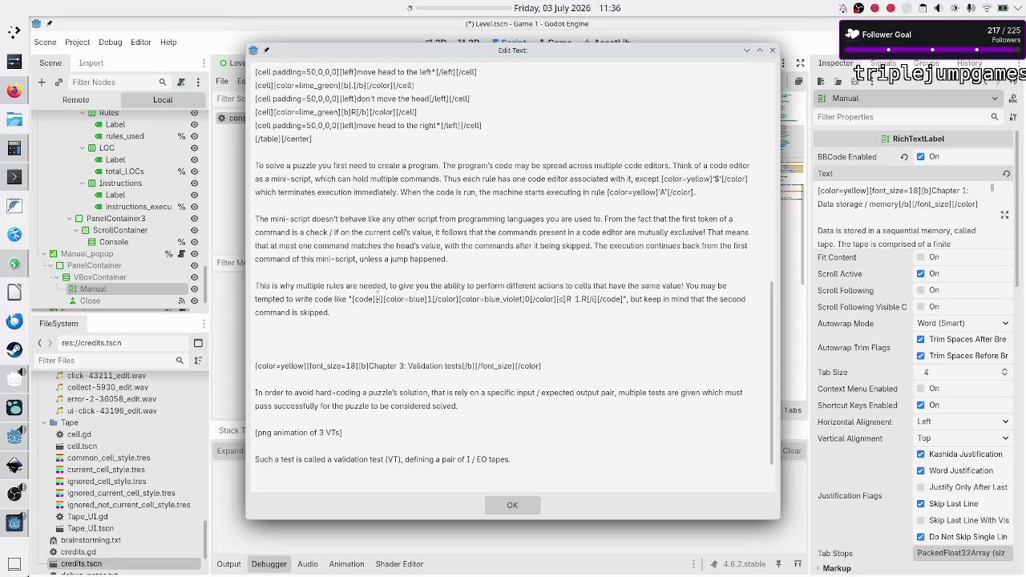
pyautogui.write('olor')
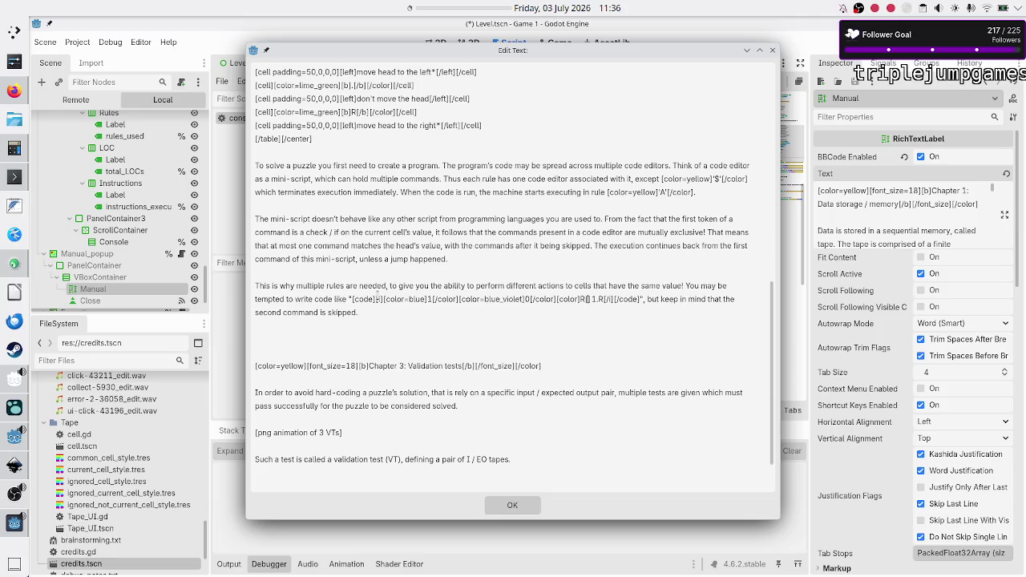
pyautogui.write('[/color] ')
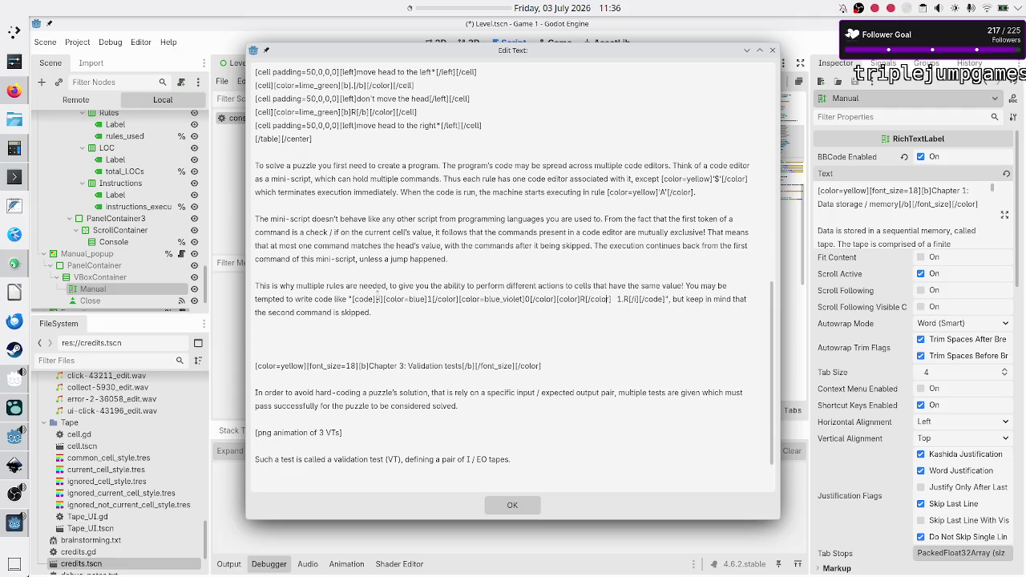
pyautogui.write('=lime_gre')
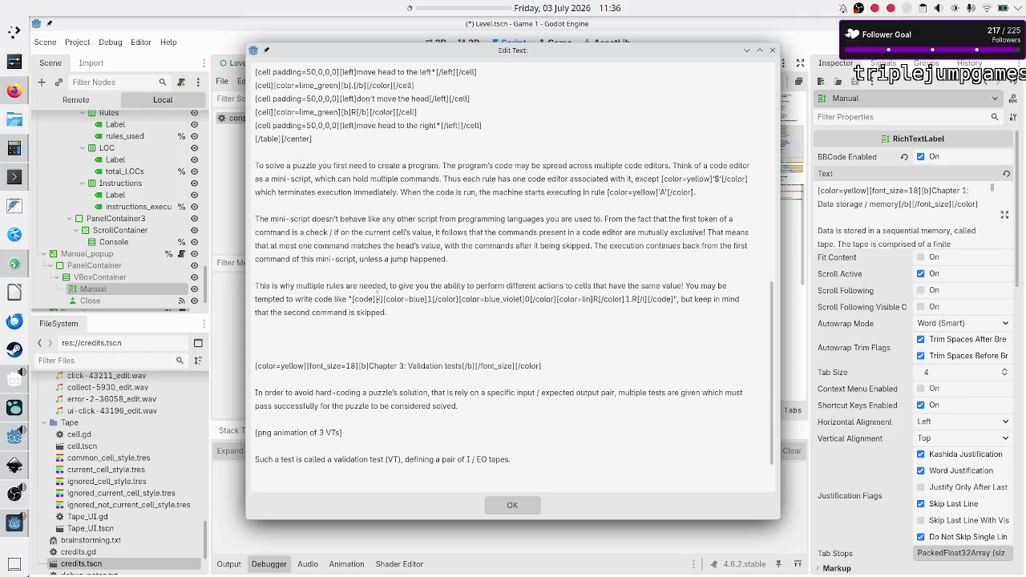
pyautogui.write('en')
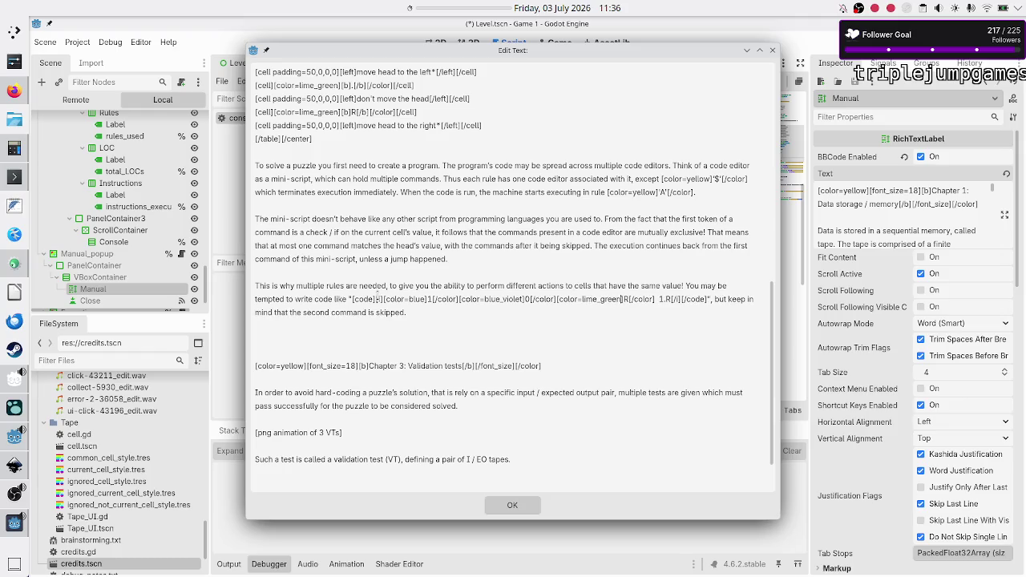
pyautogui.write(']')
pyautogui.write('[i]')
pyautogui.write('color=blue')
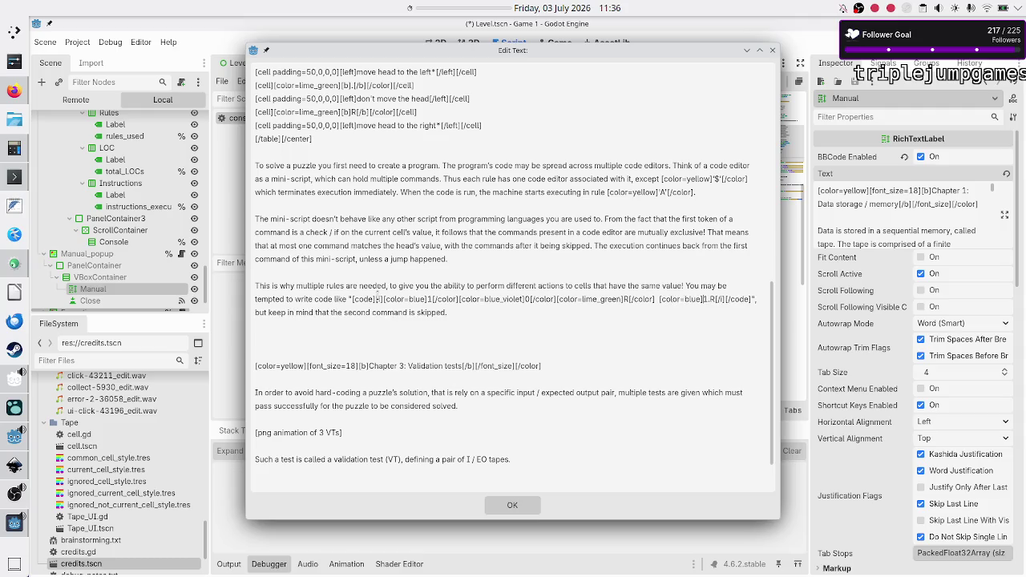
pyautogui.write('[/')
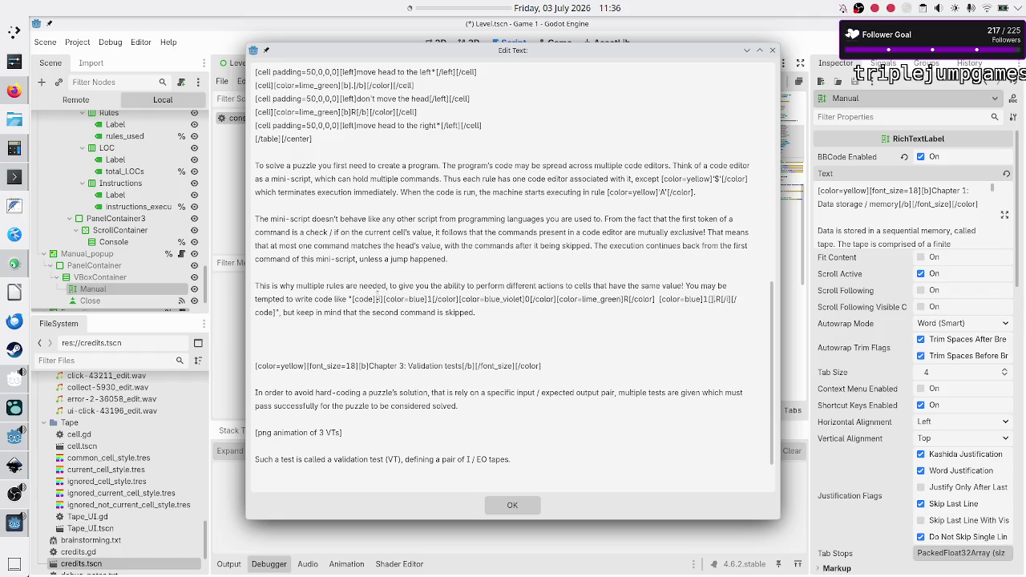
pyautogui.write('color')
pyautogui.write('[')
pyautogui.write('color')
pyautogui.write('=b')
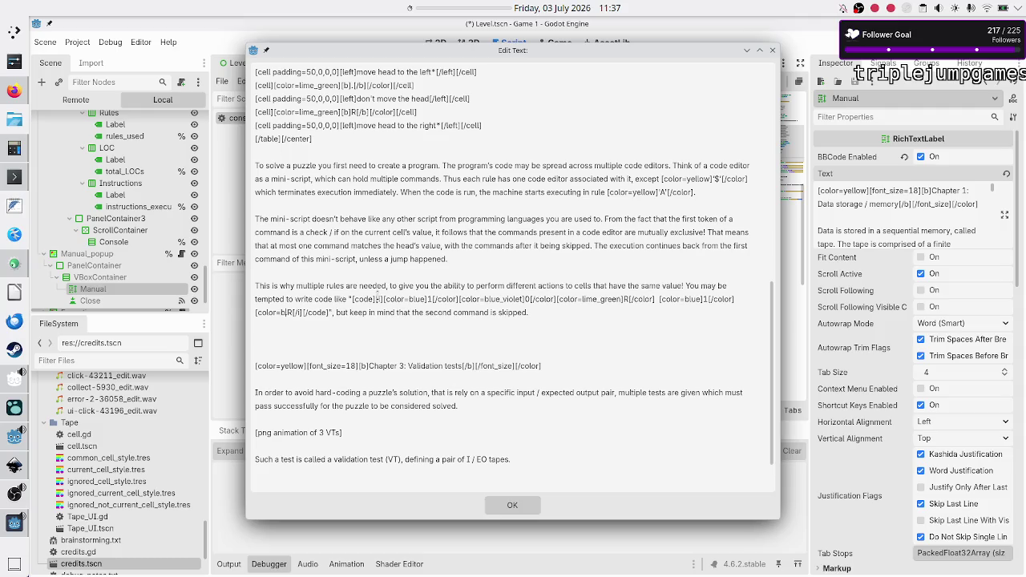
pyautogui.write('lue_vio')
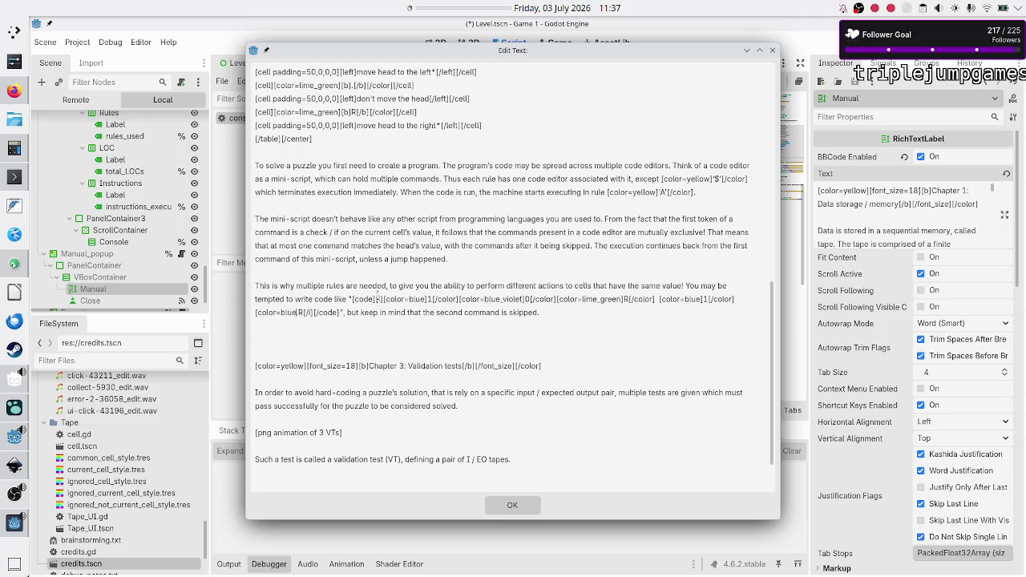
pyautogui.write('let]')
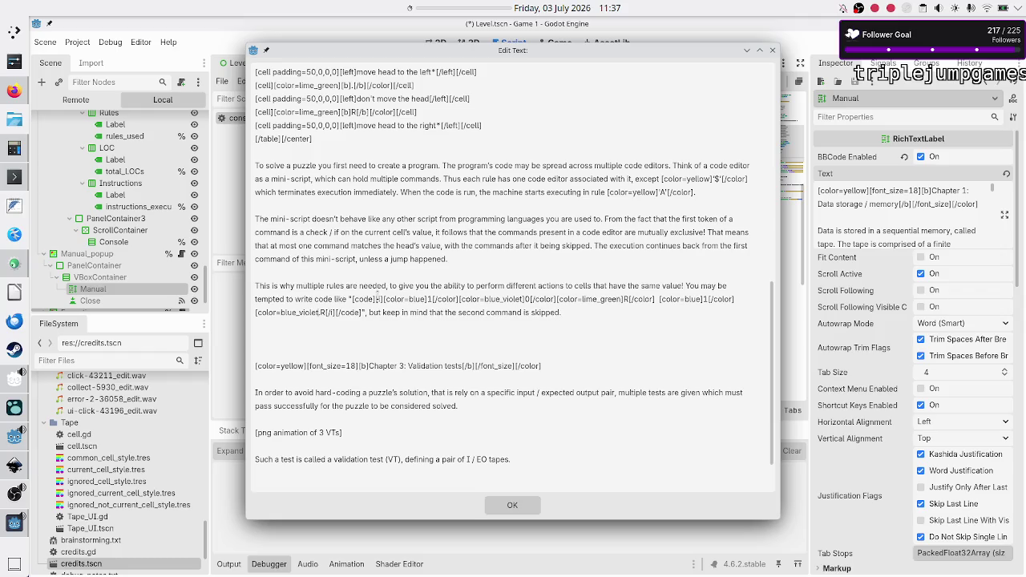
pyautogui.write(']')
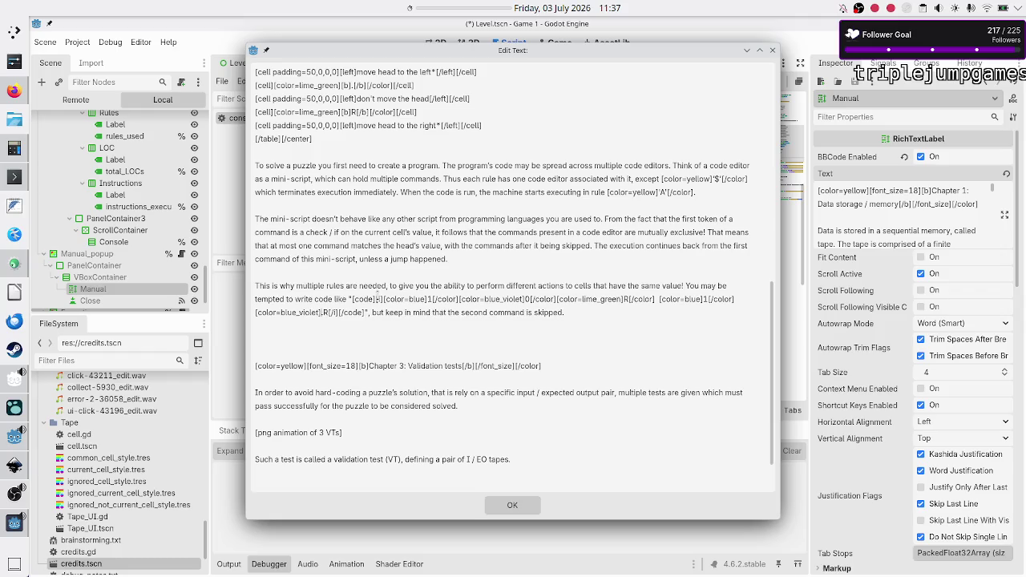
pyautogui.write('[]')
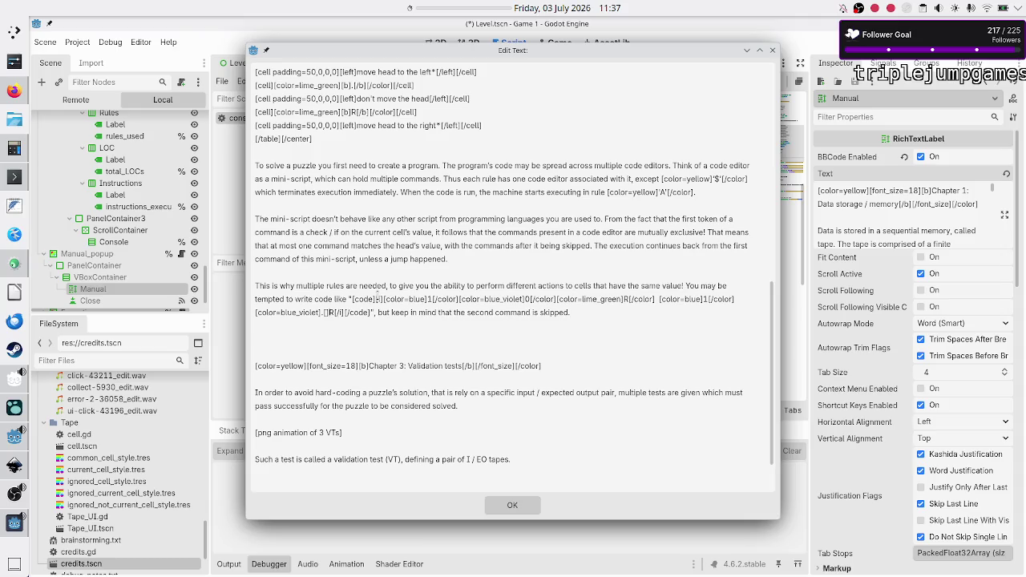
pyautogui.write('/color')
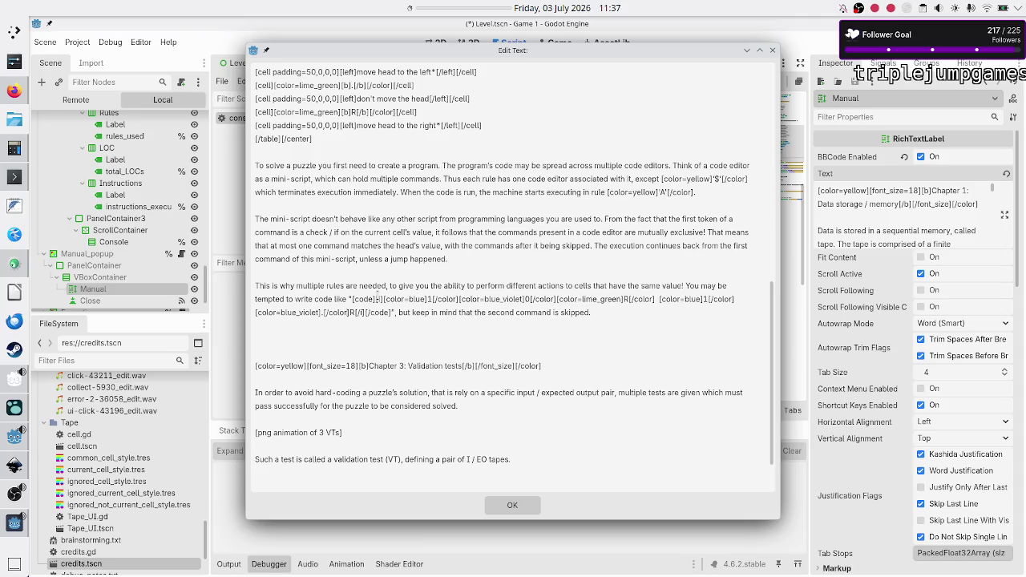
pyautogui.write('[color')
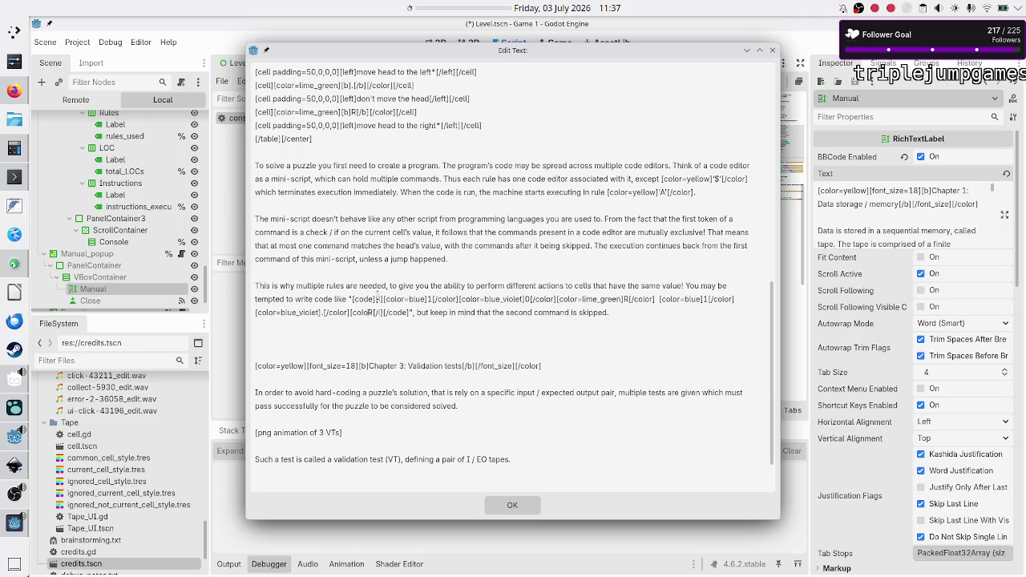
pyautogui.write('=lime_green')
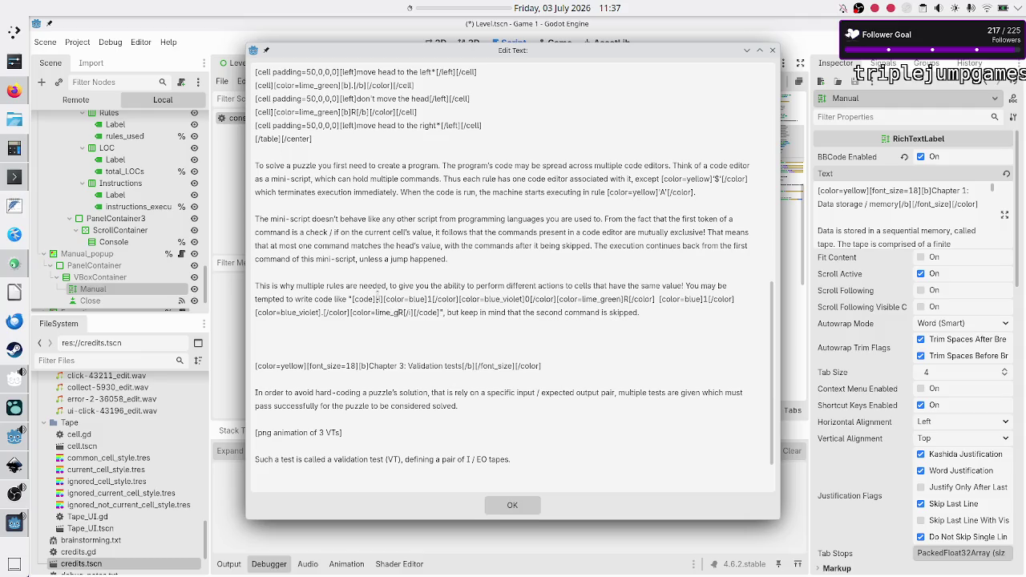
pyautogui.write(']')
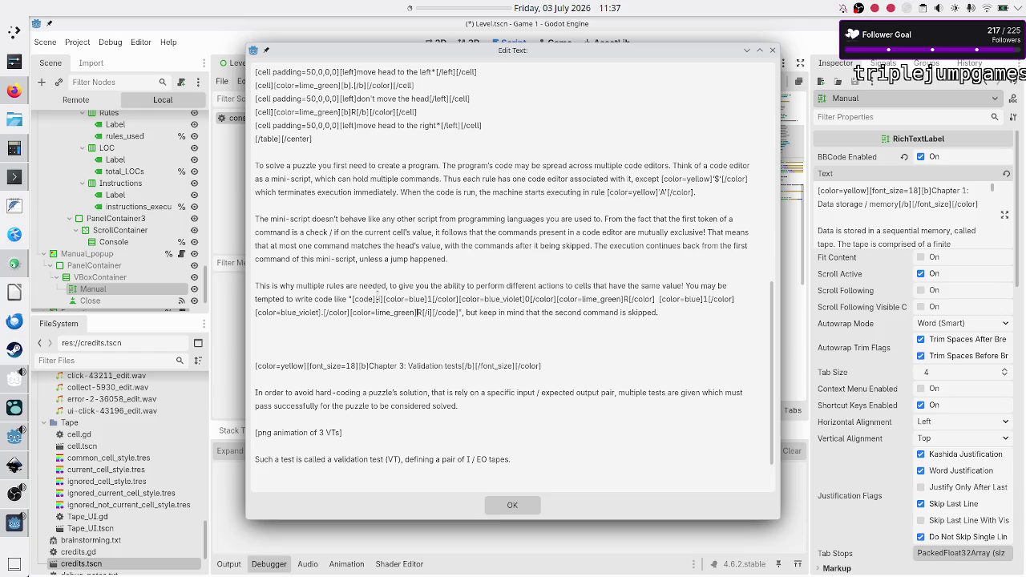
pyautogui.write('[]')
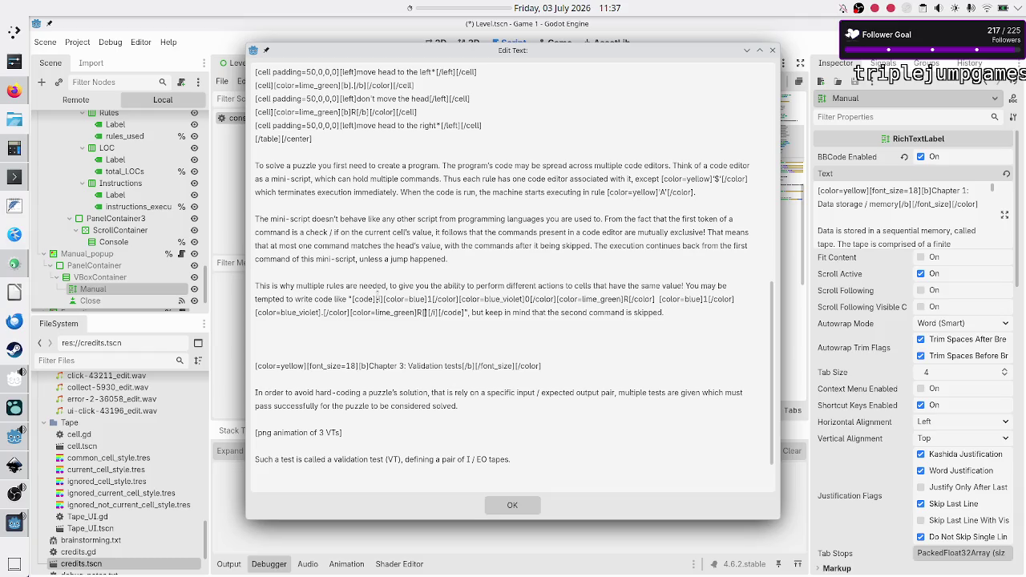
pyautogui.write('/color')
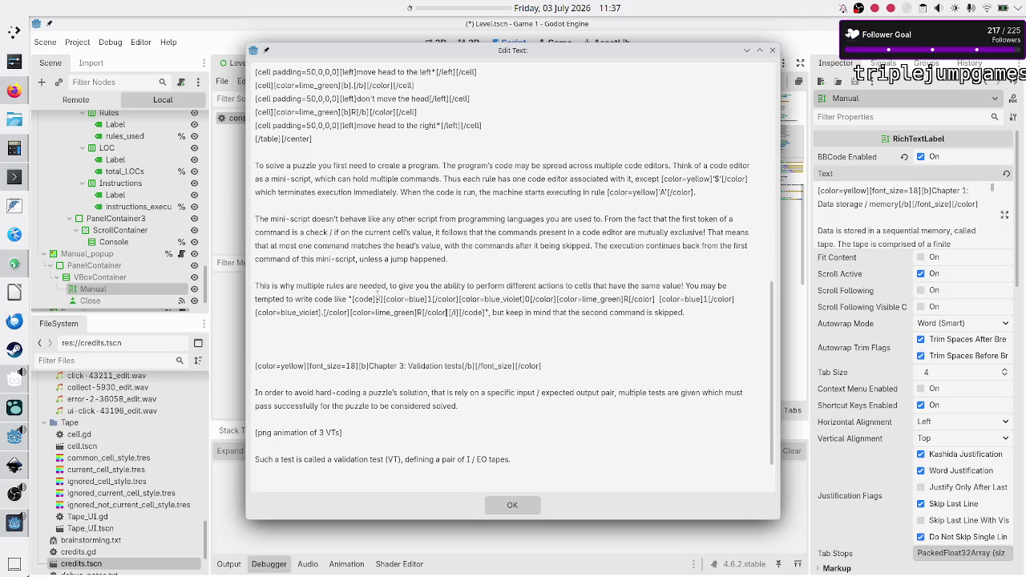
# Step: Apply the edited text with 1.R coloured blue, blue_violet and lime_green
pyautogui.click(514, 505)
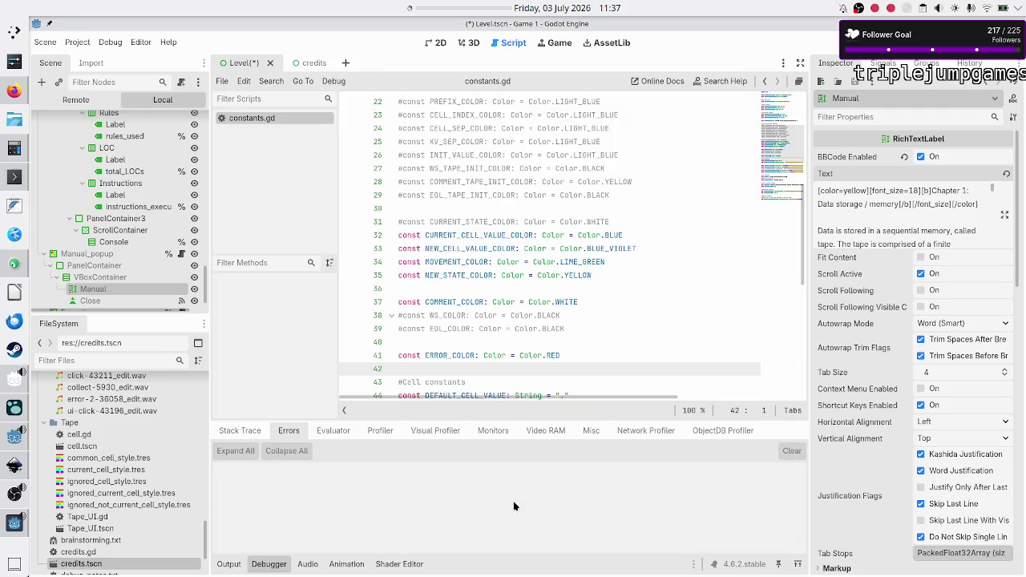
# Step: Run the game with F5 and scroll through the manual's updated Chapter 2 text
pyautogui.press('F5')
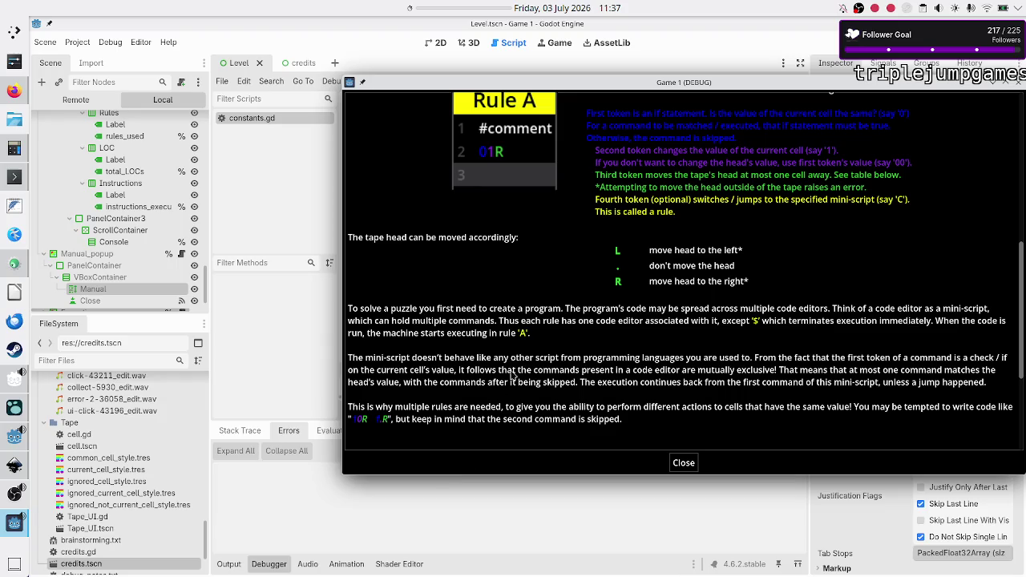
pyautogui.scroll(-2, 607, 269)
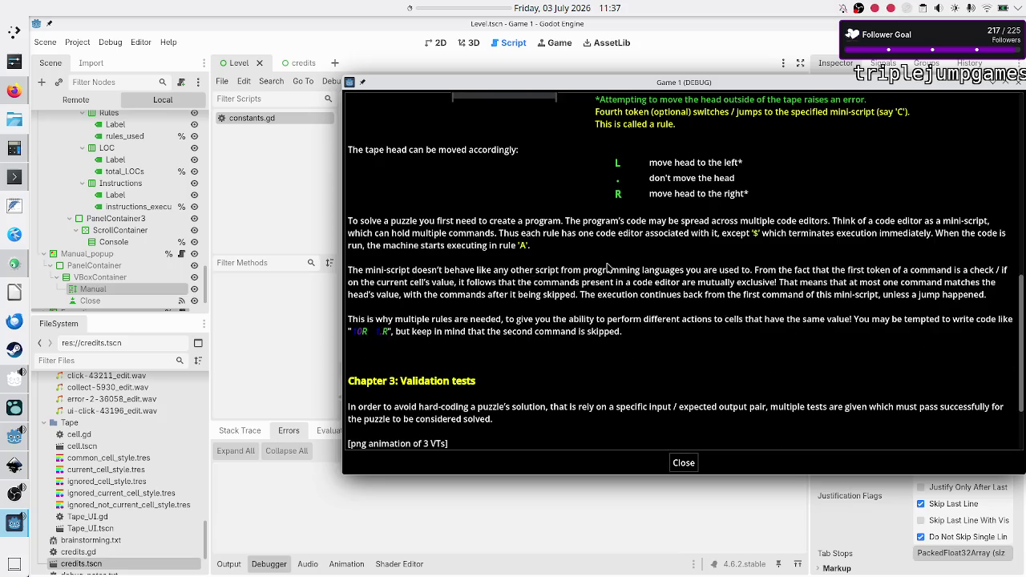
pyautogui.scroll(2, 607, 266)
pyautogui.scroll(-2, 607, 266)
pyautogui.scroll(1, 607, 266)
pyautogui.scroll(2, 607, 267)
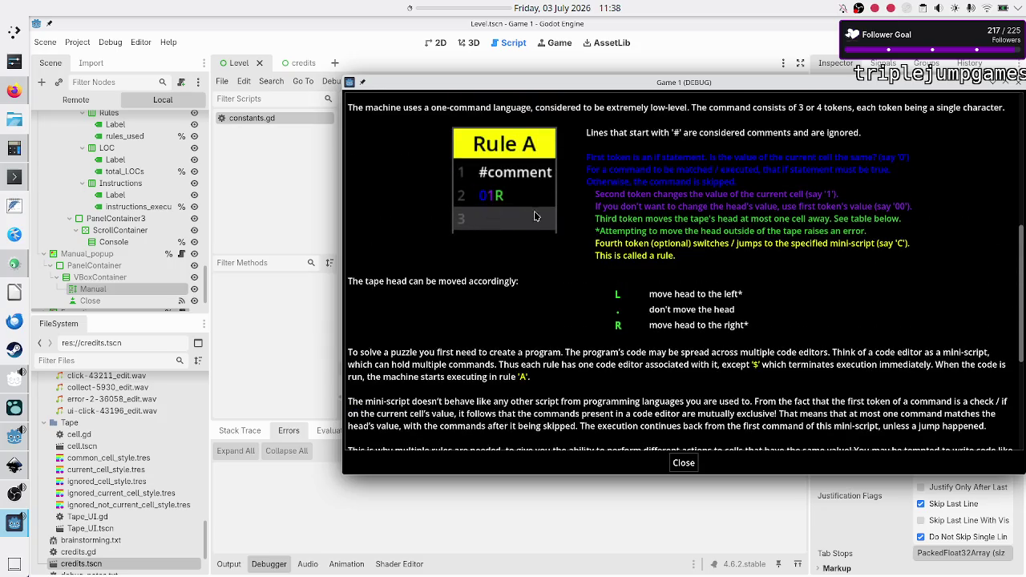
pyautogui.scroll(1, 497, 210)
pyautogui.scroll(1, 497, 211)
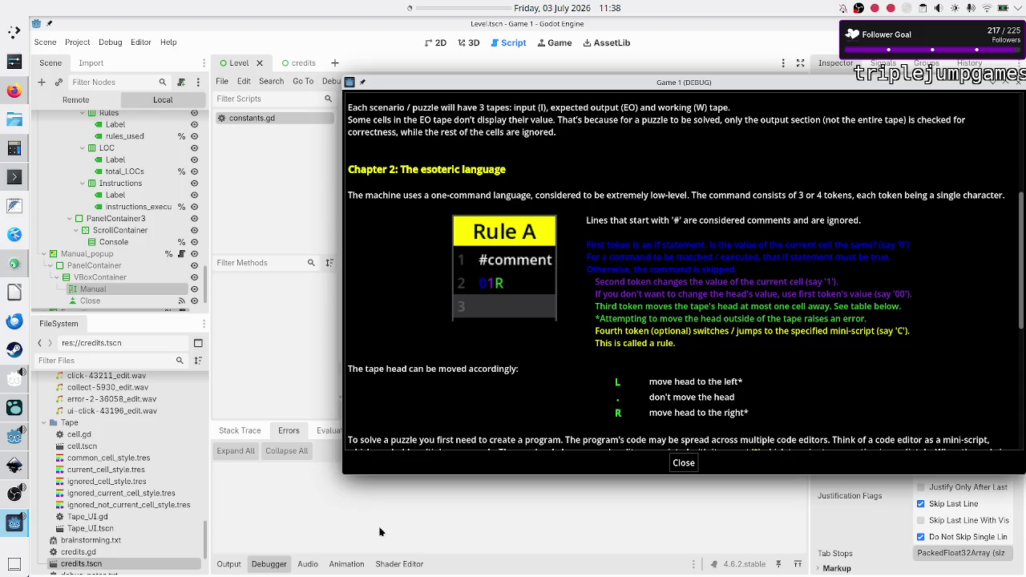
# Step: Close the in-game manual and move the game window up and to the left
pyautogui.click(307, 522)
pyautogui.click(15, 521)
pyautogui.click(684, 463)
pyautogui.moveTo(658, 84)
pyautogui.mouseDown()
pyautogui.moveTo(508, 95)
pyautogui.moveTo(508, 117)
pyautogui.mouseUp()
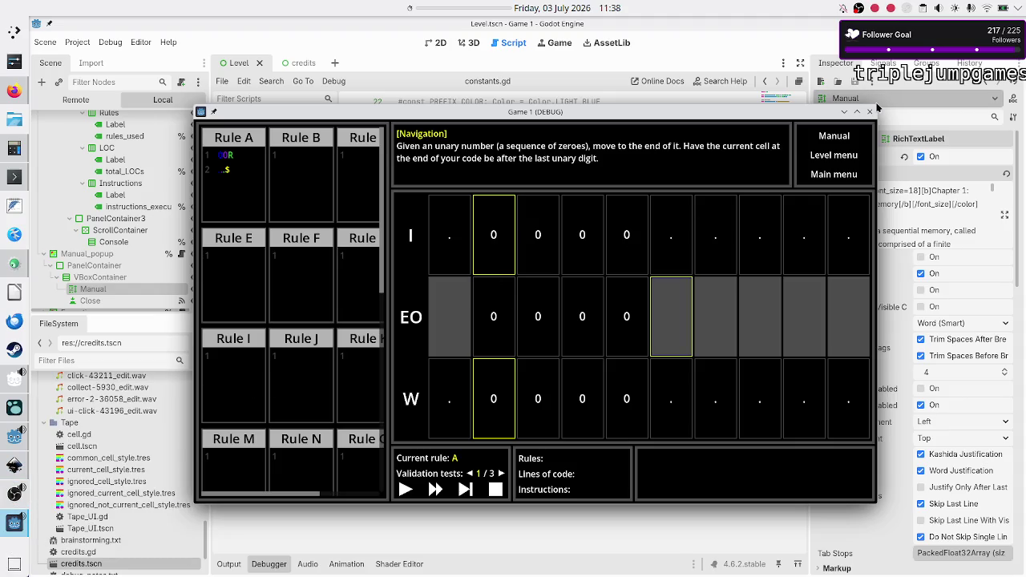
# Step: Replace Rule A's code with the 0R command and a '#code editor' comment line above it
pyautogui.click(846, 139)
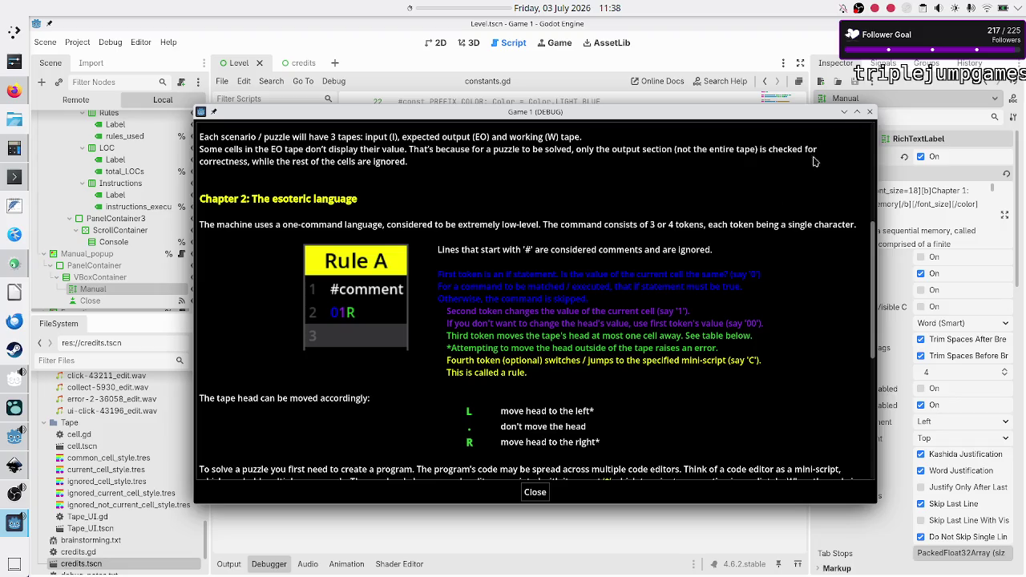
pyautogui.click(535, 493)
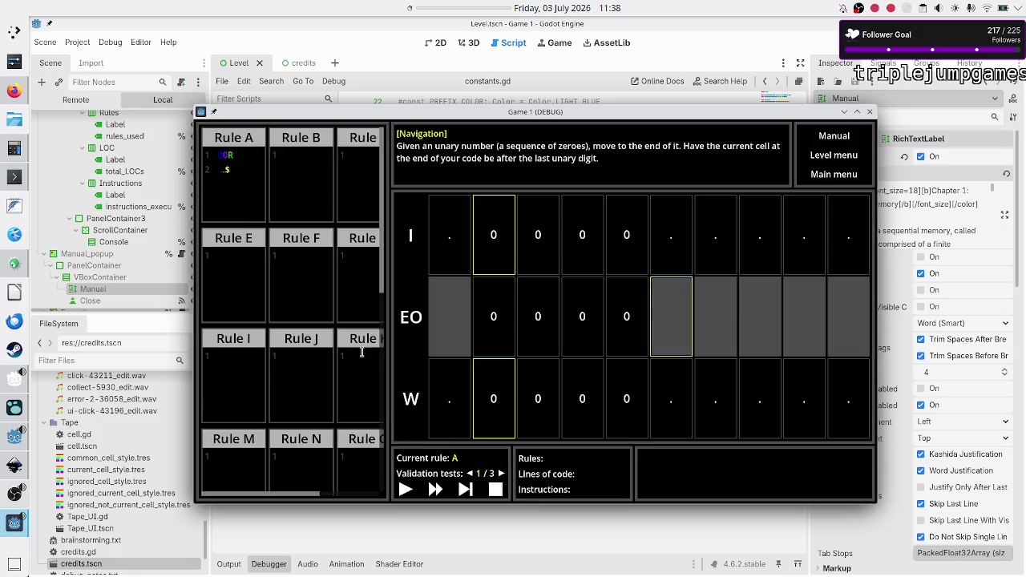
pyautogui.click(240, 197)
pyautogui.hotkey('ctrl', 'a')
pyautogui.write('0R')
pyautogui.press('Home')
pyautogui.press('Return')
pyautogui.press('Up')
pyautogui.write('#c')
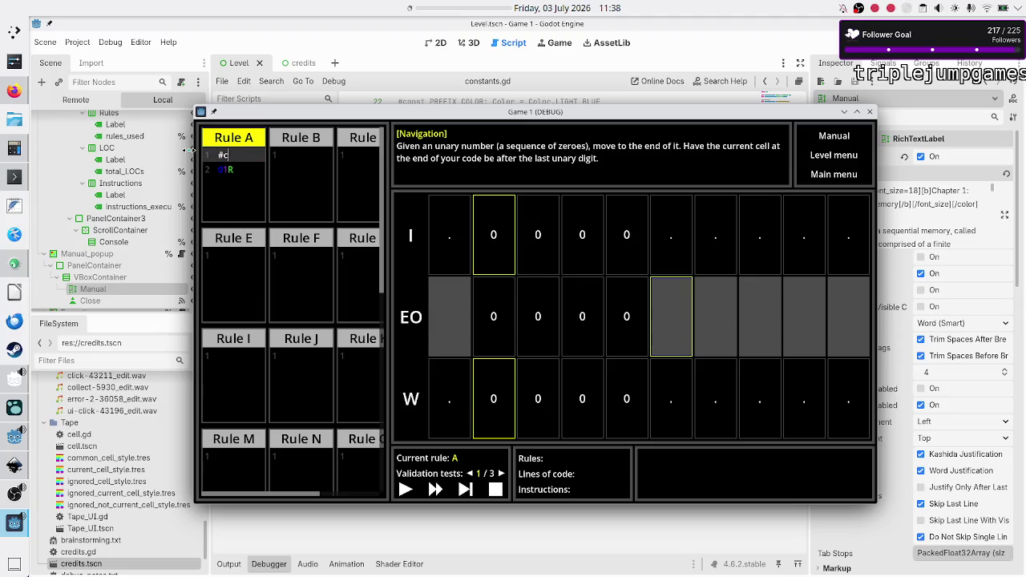
pyautogui.write('ode e')
pyautogui.write('dit')
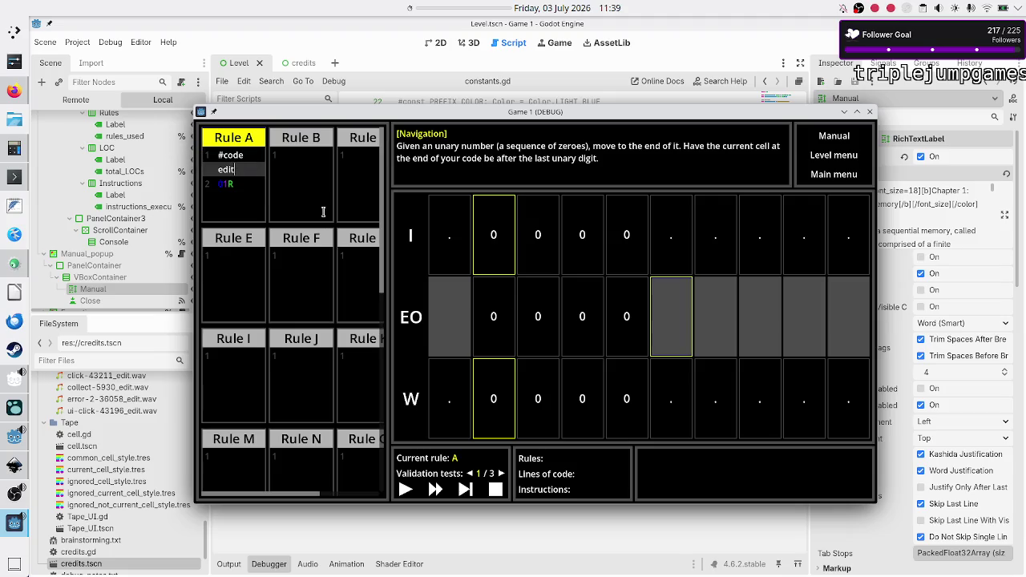
pyautogui.write('r')
pyautogui.press('BackSpace')
pyautogui.write('or')
# Step: Split the comment into '#code' and '#editor' lines and add a blank line before 01R
pyautogui.press('Up')
pyautogui.press('Delete')
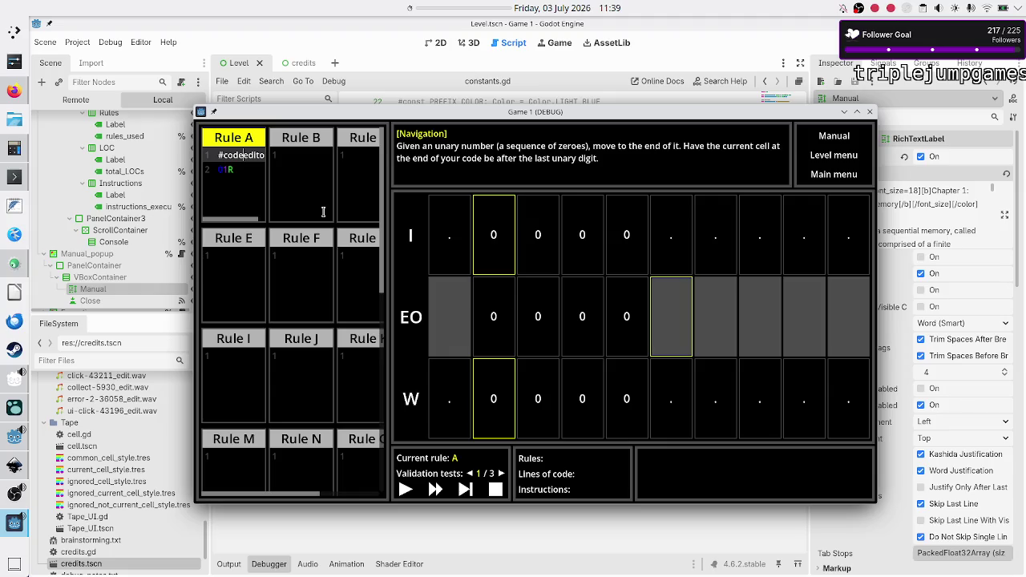
pyautogui.press('Return')
pyautogui.write('#')
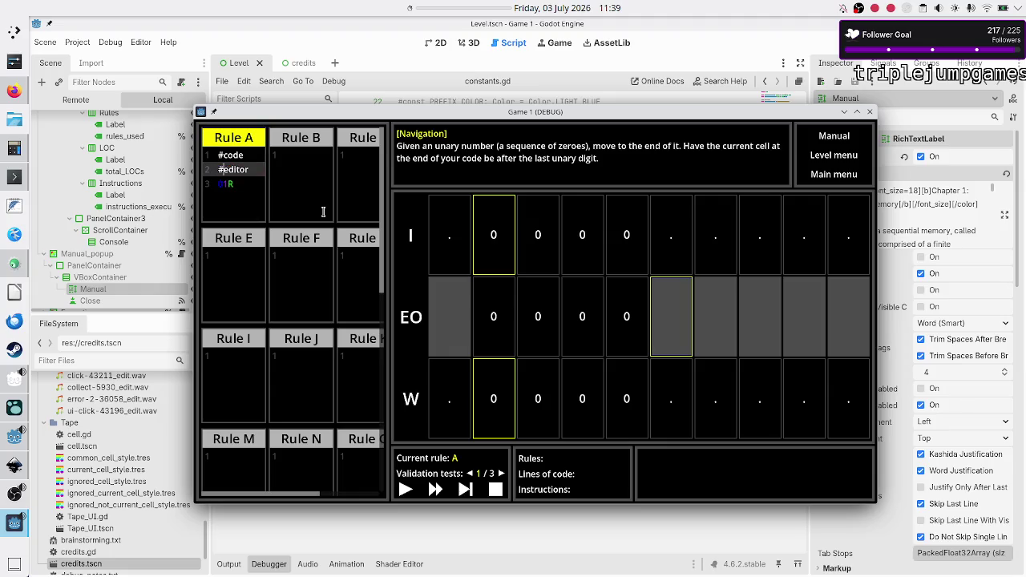
pyautogui.press('Down')
pyautogui.press('Return')
pyautogui.press('End')
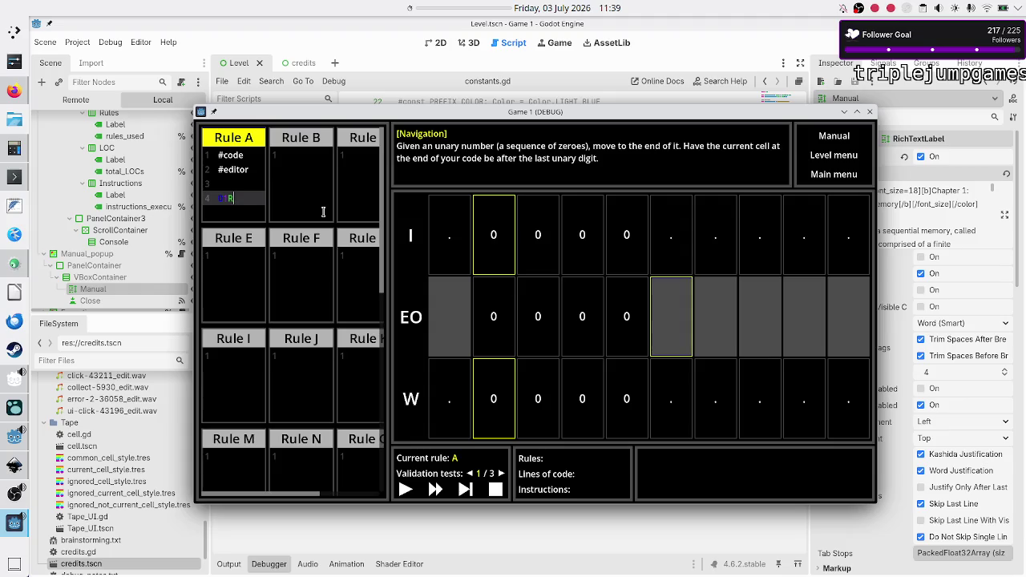
# Step: Add an empty line after Rule A's command and start a region screenshot
pyautogui.press('Return')
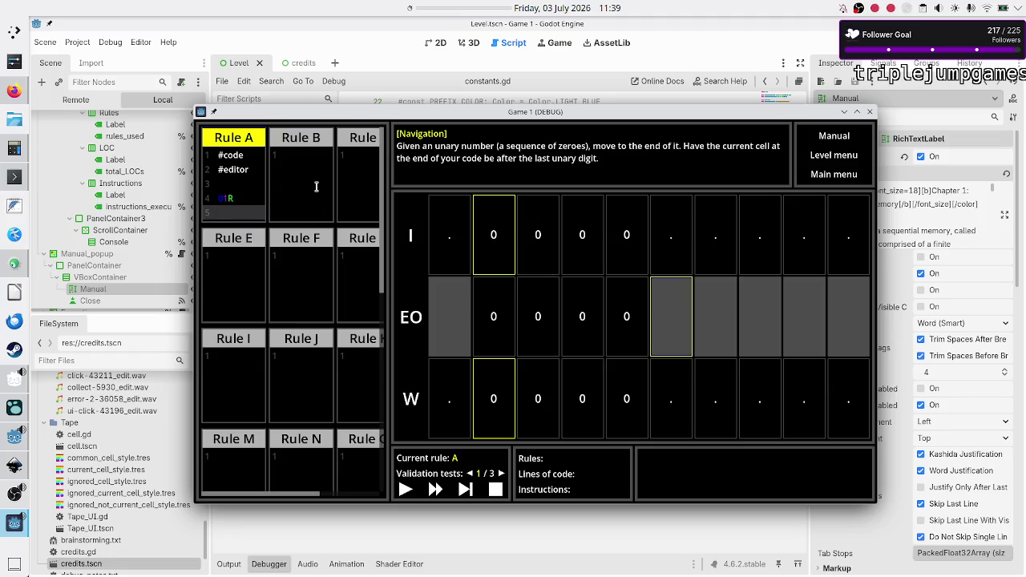
pyautogui.click(311, 276)
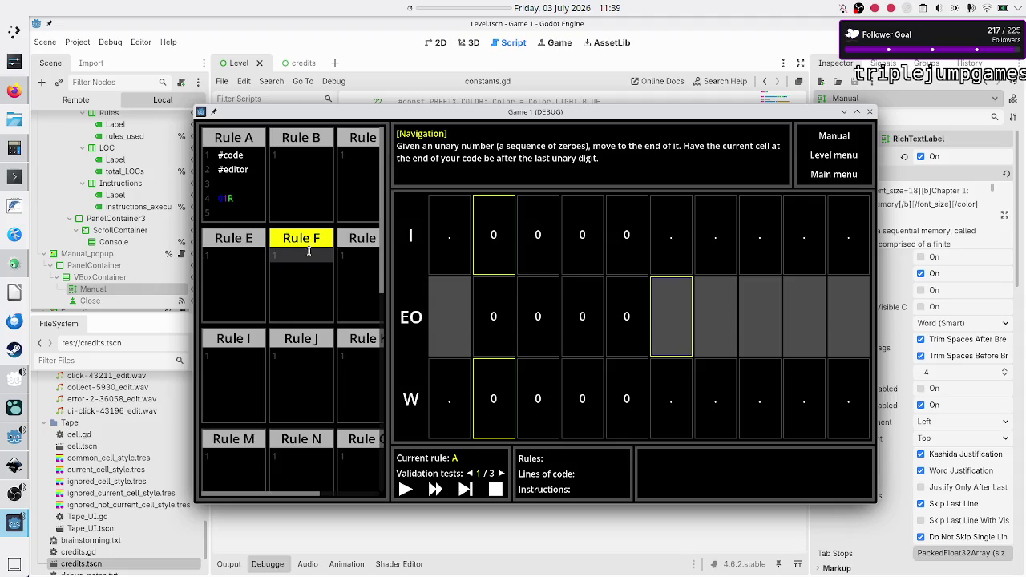
pyautogui.click(245, 211)
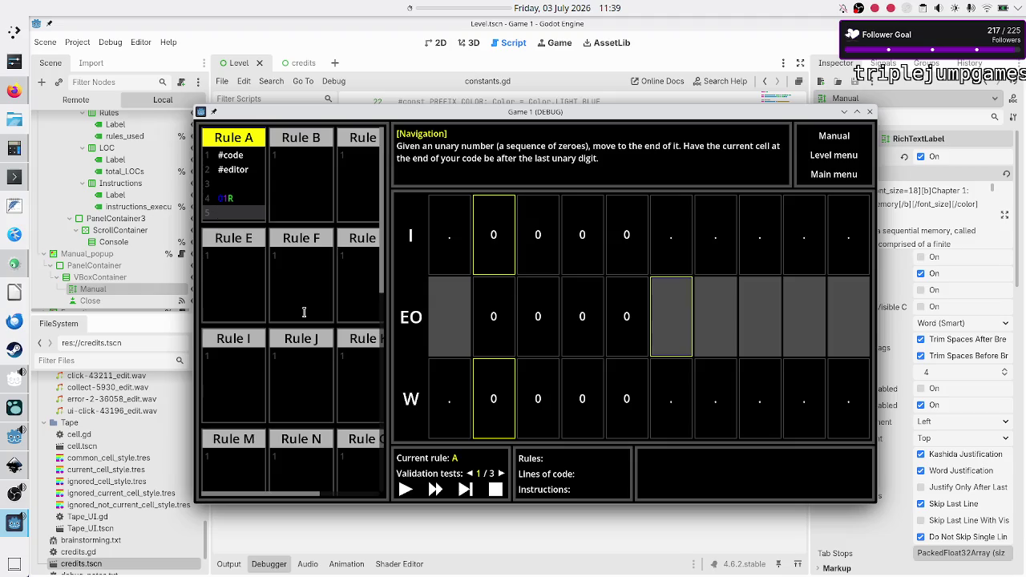
pyautogui.press('Print')
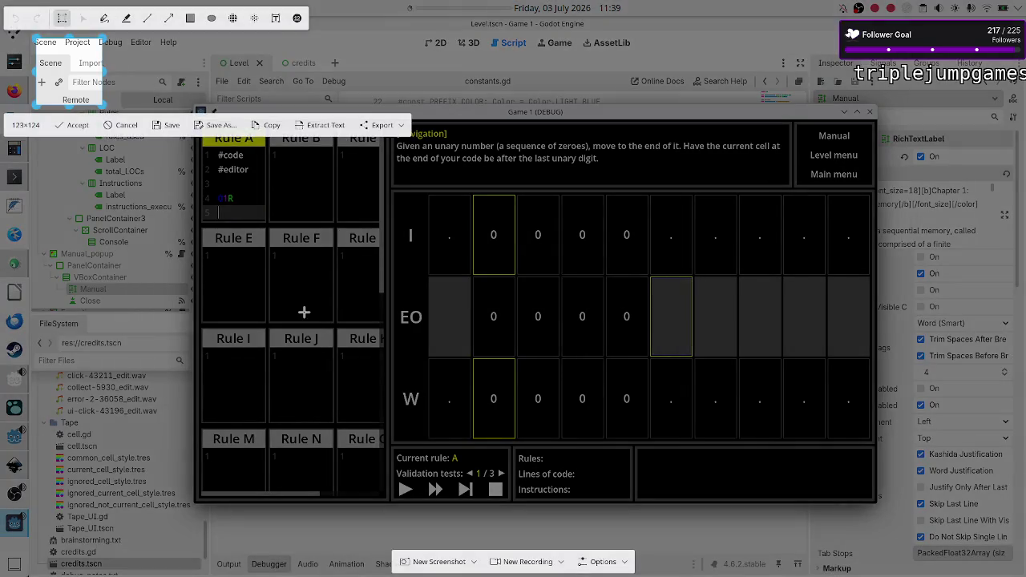
# Step: Frame Rule A in a Spectacle capture, cancel the save, and reopen the in-game manual
pyautogui.moveTo(54, 76)
pyautogui.mouseDown()
pyautogui.moveTo(211, 168)
pyautogui.moveTo(231, 244)
pyautogui.moveTo(225, 303)
pyautogui.moveTo(213, 176)
pyautogui.moveTo(220, 158)
pyautogui.moveTo(269, 164)
pyautogui.mouseUp()
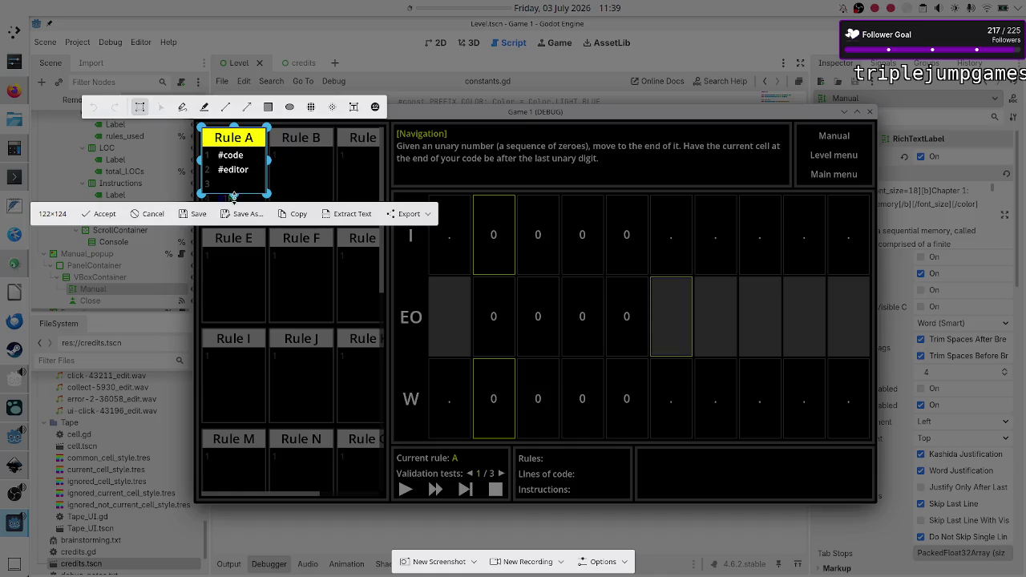
pyautogui.moveTo(234, 195)
pyautogui.mouseDown()
pyautogui.moveTo(242, 227)
pyautogui.moveTo(230, 258)
pyautogui.moveTo(236, 228)
pyautogui.mouseUp()
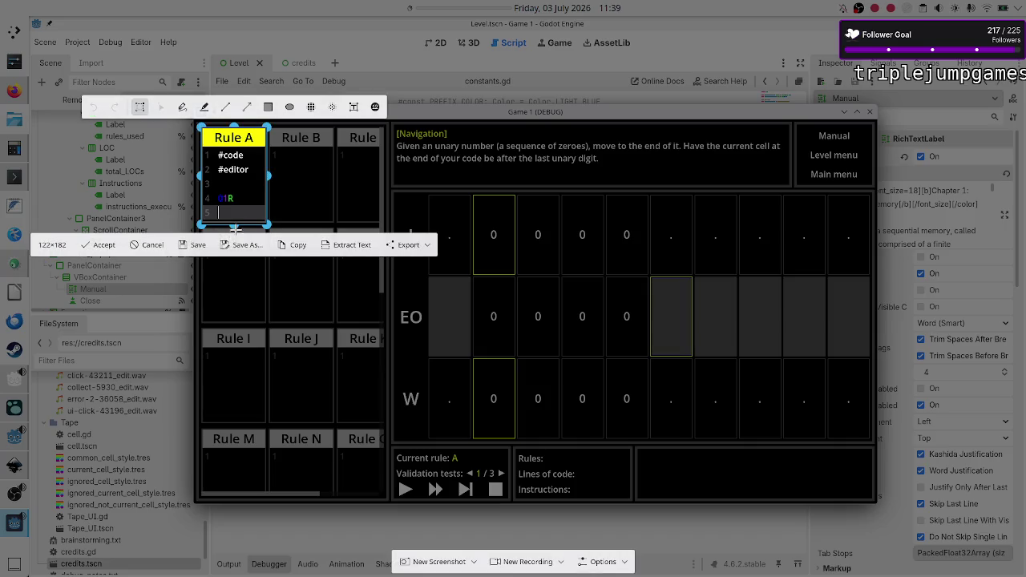
pyautogui.click(239, 244)
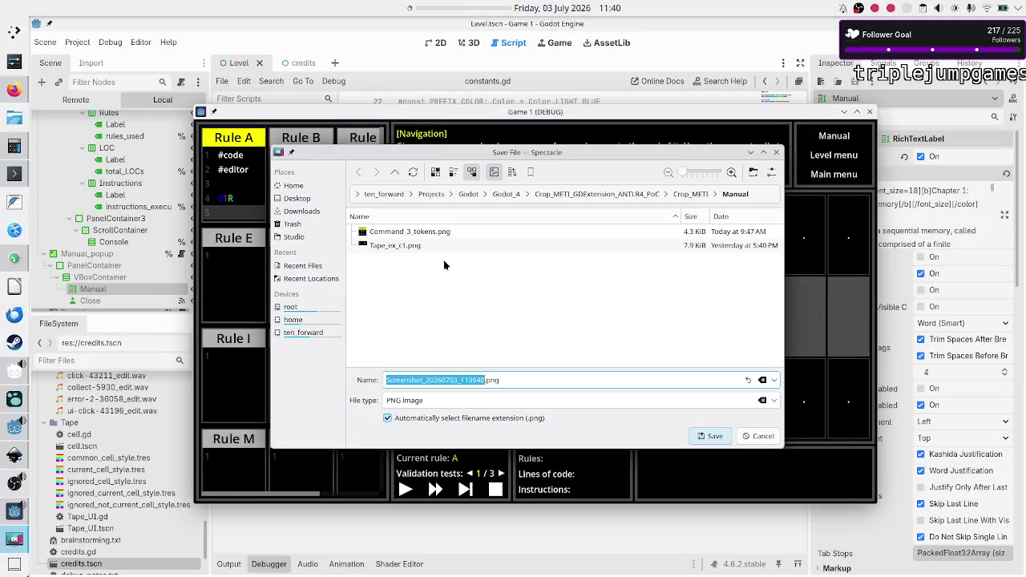
pyautogui.click(759, 437)
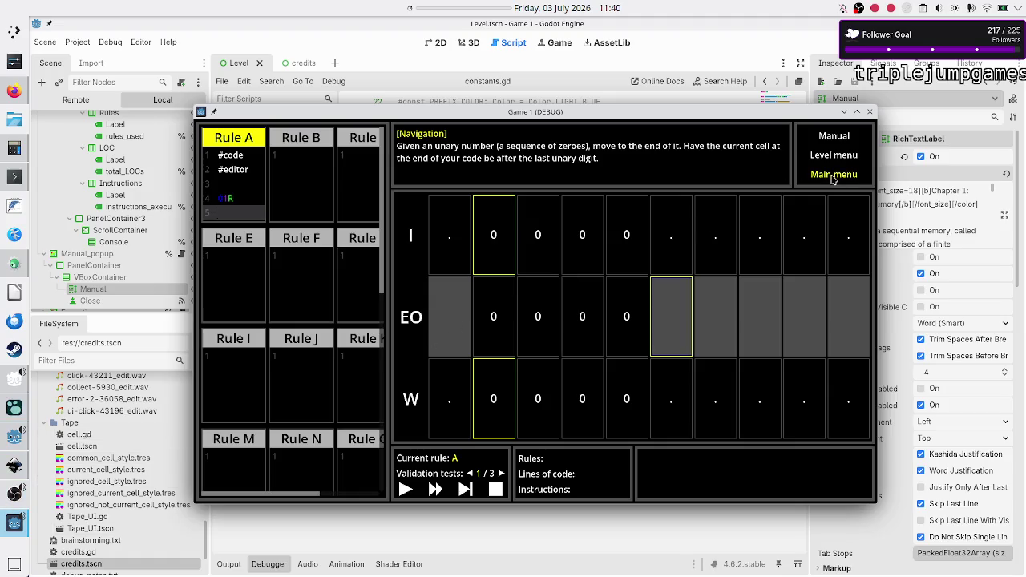
pyautogui.click(834, 136)
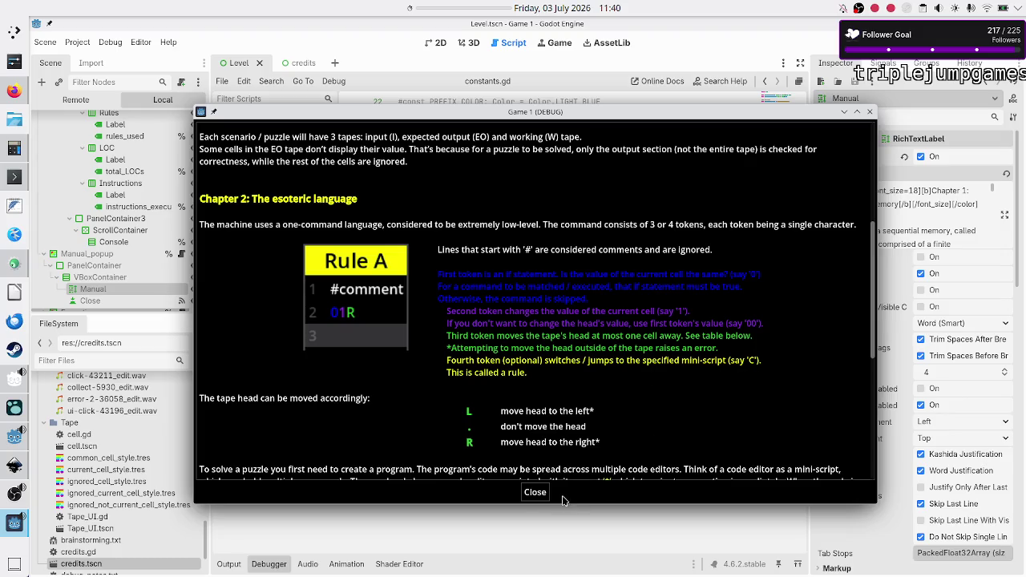
# Step: Extend Rule A's command to 01RC with an empty line after it, then start a region screenshot
pyautogui.click(536, 493)
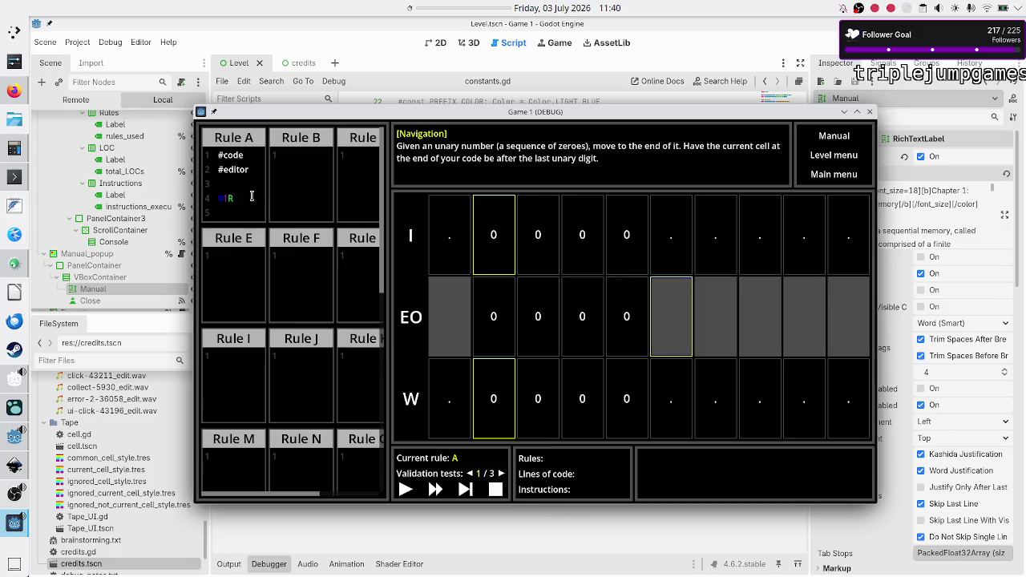
pyautogui.click(252, 197)
pyautogui.write('C')
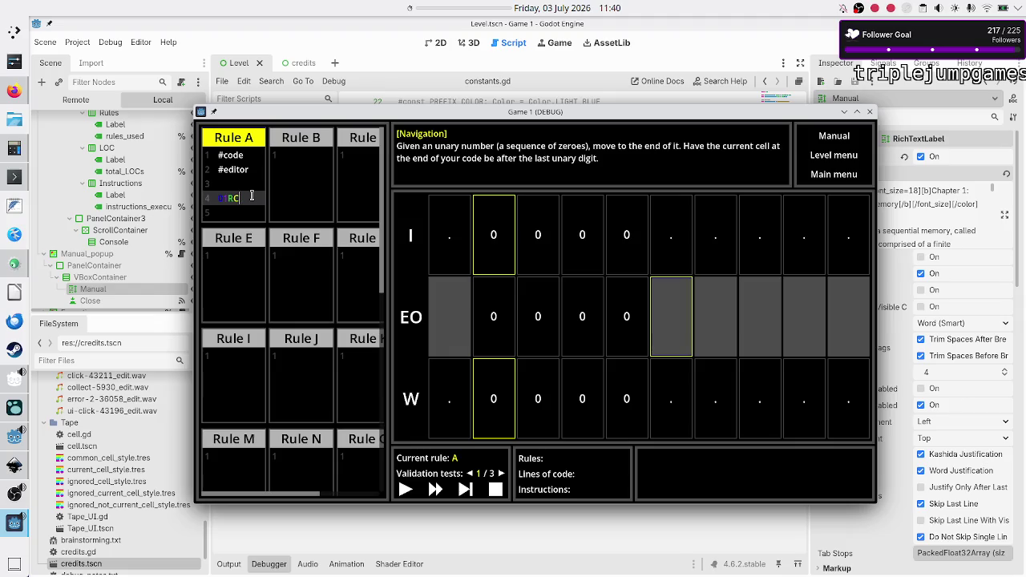
pyautogui.press('Return')
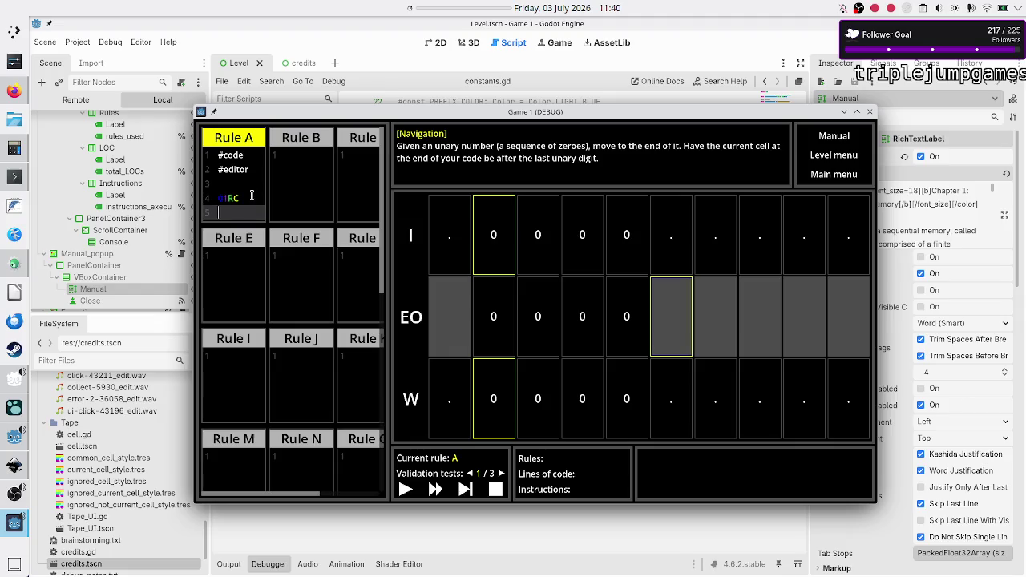
pyautogui.press('Print')
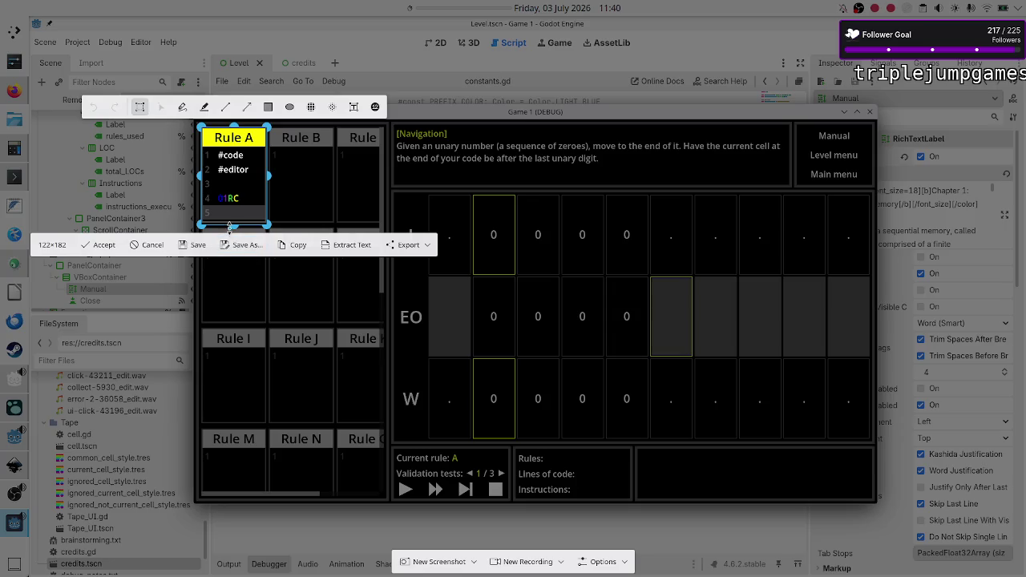
# Step: Fit the capture around Rule A and browse to Godot_4 > Crop_METI_GDExtension_ANTLR4_PoC > Crop_METI > Manual
pyautogui.moveTo(230, 226); pyautogui.dragTo(231, 224)
pyautogui.click(245, 242)
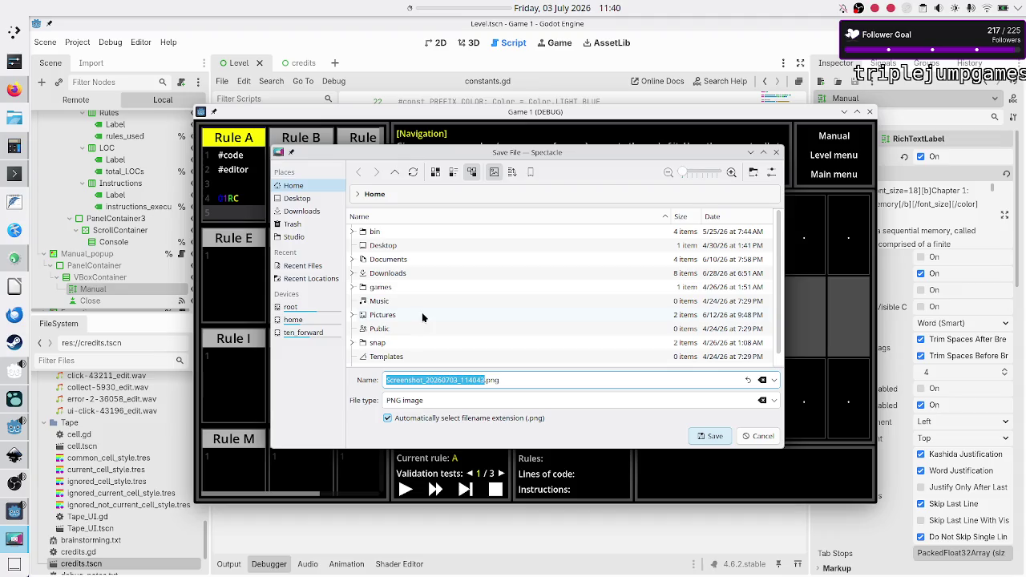
pyautogui.doubleClick(409, 259)
pyautogui.doubleClick(400, 274)
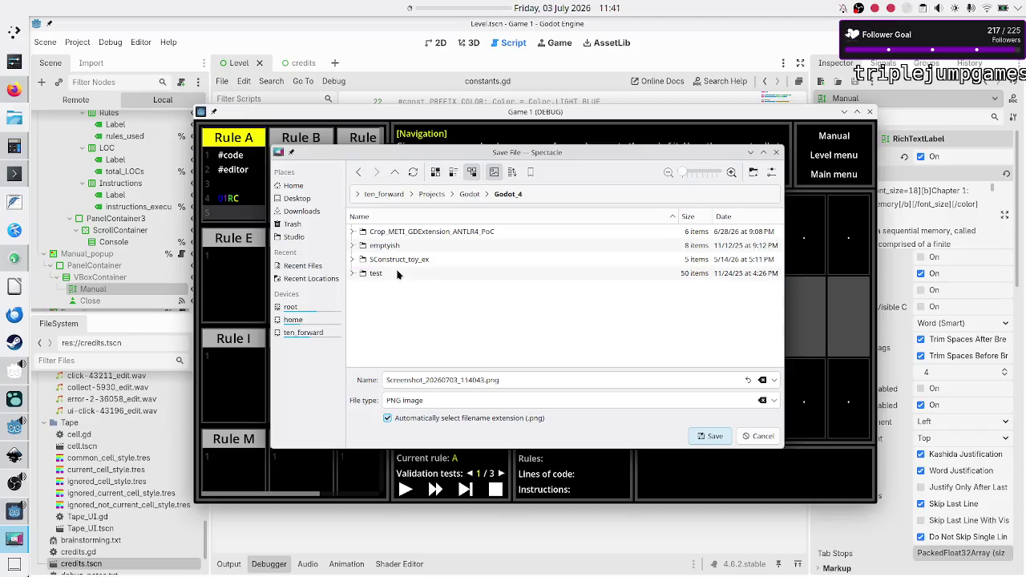
pyautogui.doubleClick(401, 234)
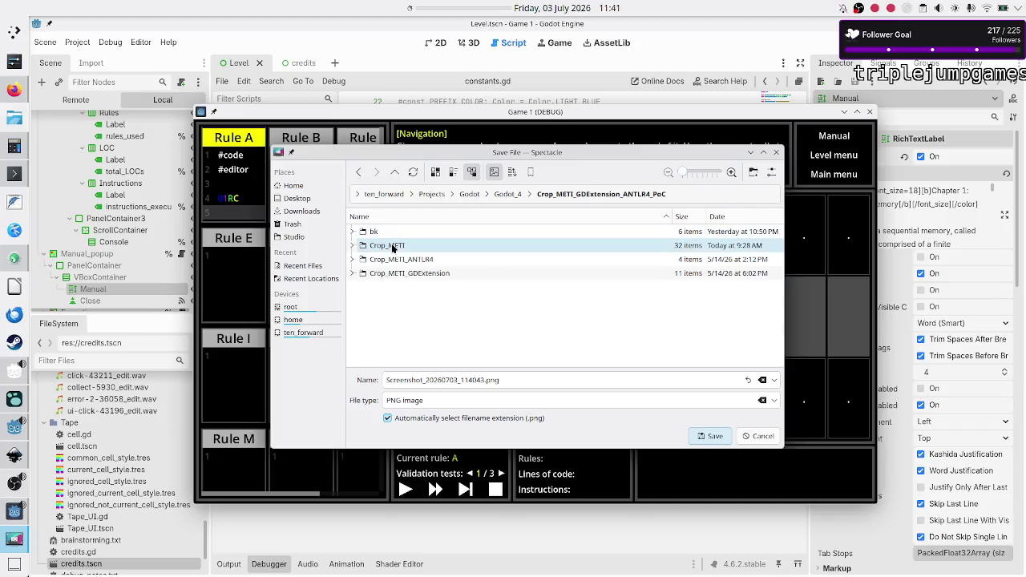
pyautogui.doubleClick(391, 246)
pyautogui.scroll(-2, 394, 329)
pyautogui.doubleClick(393, 322)
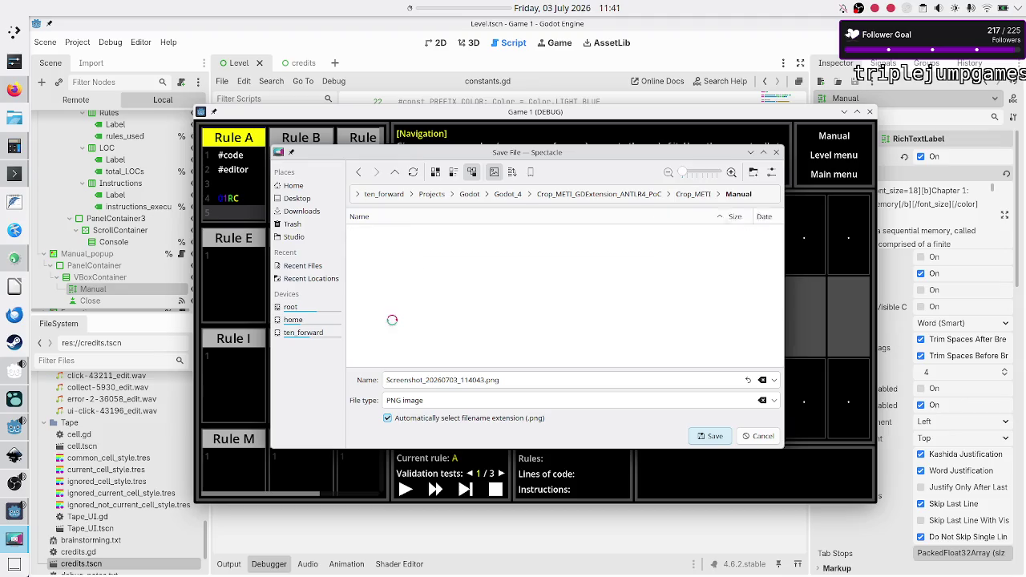
# Step: Name the screenshot Command_01RC.png and save it
pyautogui.click(525, 379)
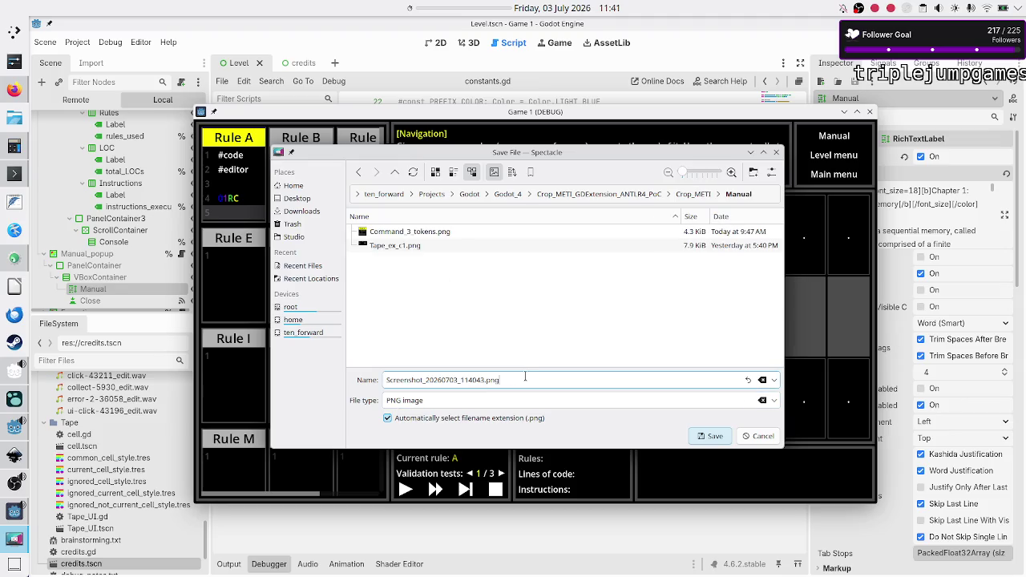
pyautogui.press('Delete')
pyautogui.press('BackSpace')
pyautogui.press('BackSpace')
pyautogui.press('BackSpace')
pyautogui.write('Command')
pyautogui.write('_ex')
pyautogui.press('BackSpace')
pyautogui.press('BackSpace')
pyautogui.write('01RC')
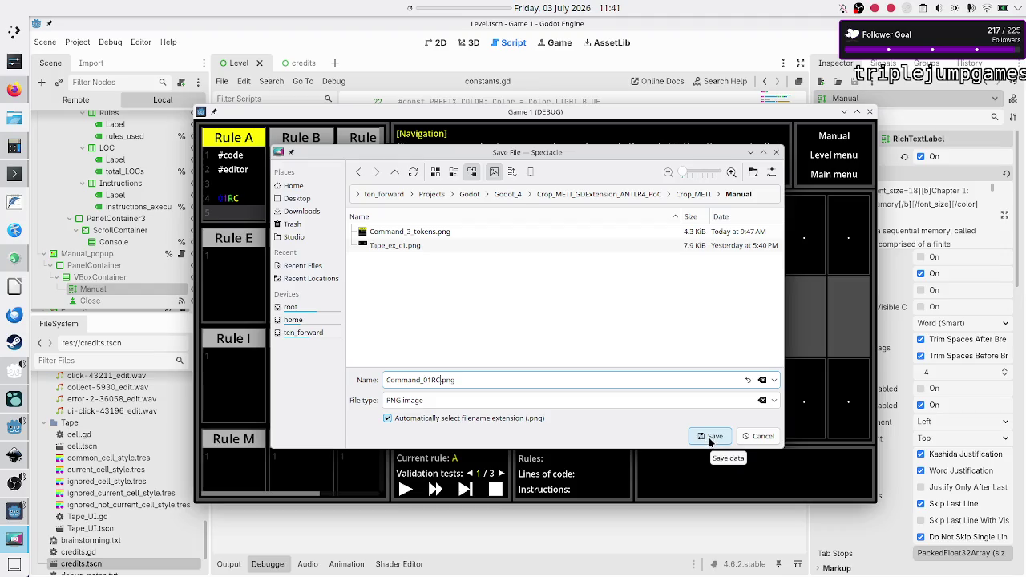
pyautogui.click(710, 438)
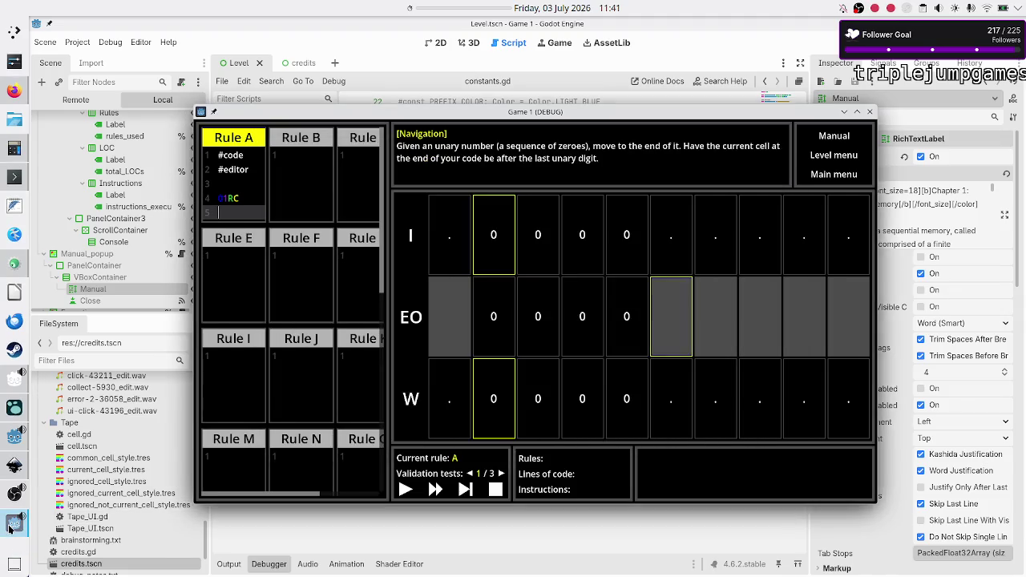
# Step: Copy the resource path of Command_01RC.png from Godot's FileSystem dock
pyautogui.moveTo(10, 525)
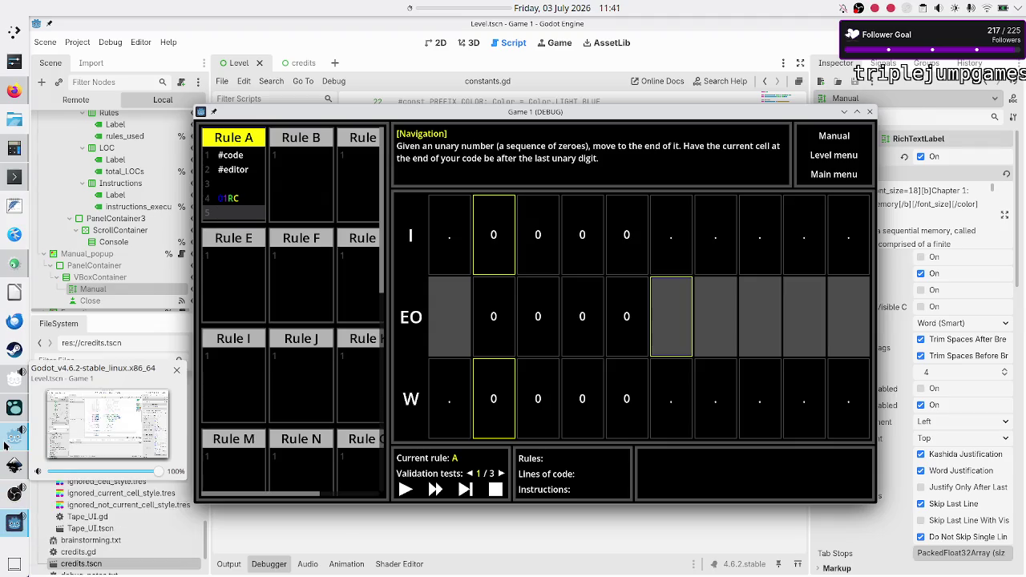
pyautogui.click(5, 442)
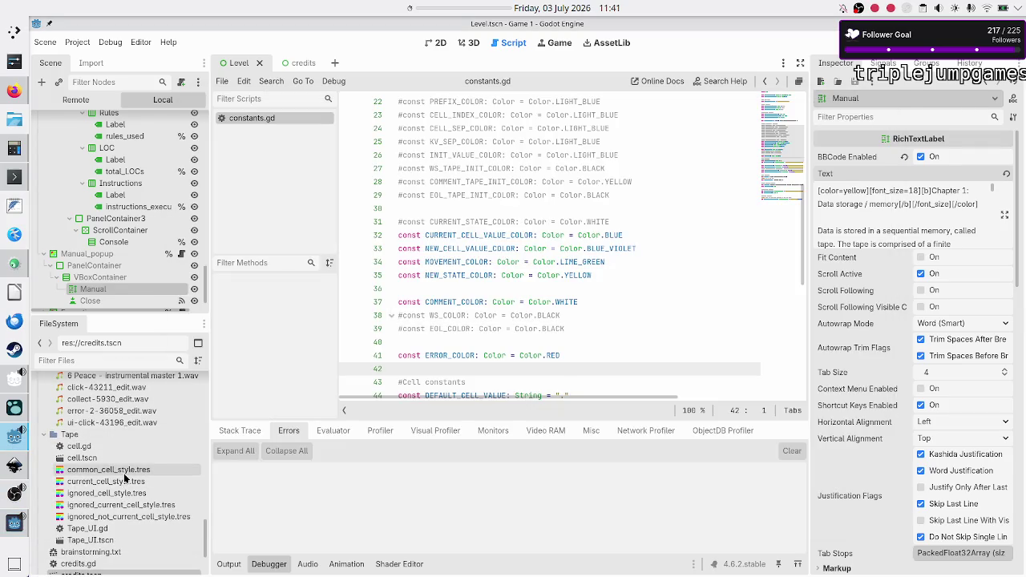
pyautogui.scroll(-3, 124, 479)
pyautogui.scroll(-5, 125, 478)
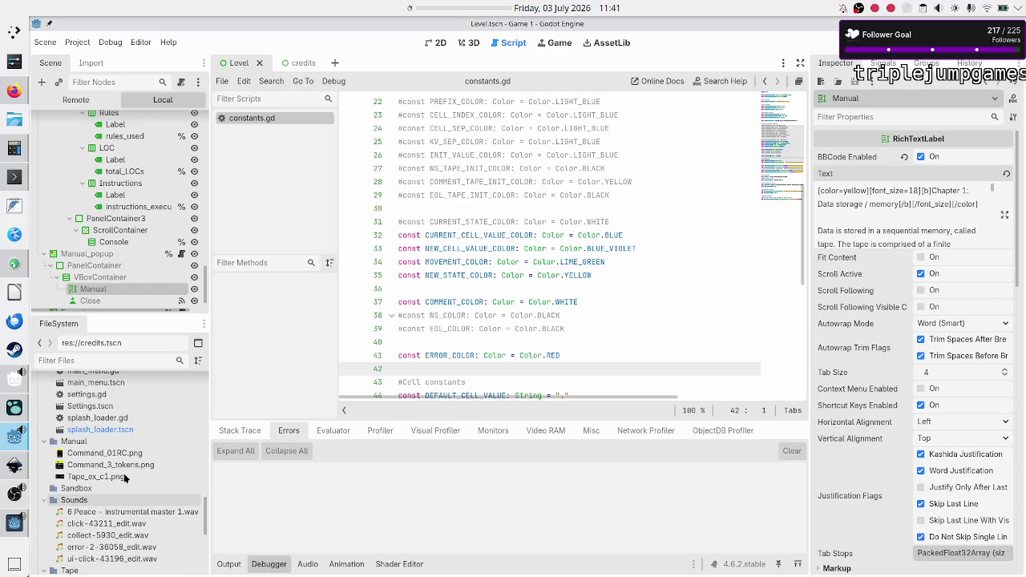
pyautogui.moveTo(119, 471)
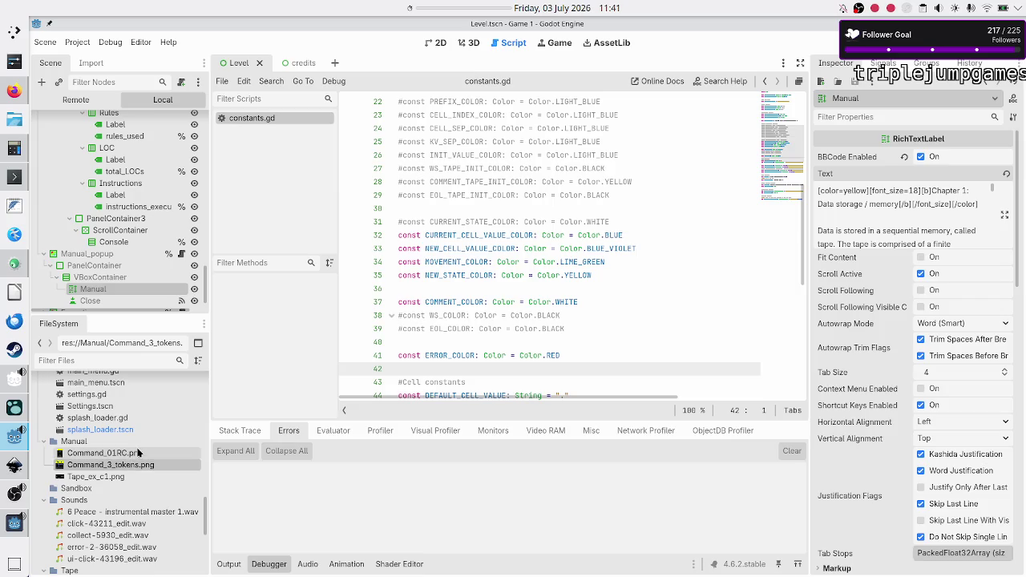
pyautogui.click(138, 454)
pyautogui.rightClick(138, 454)
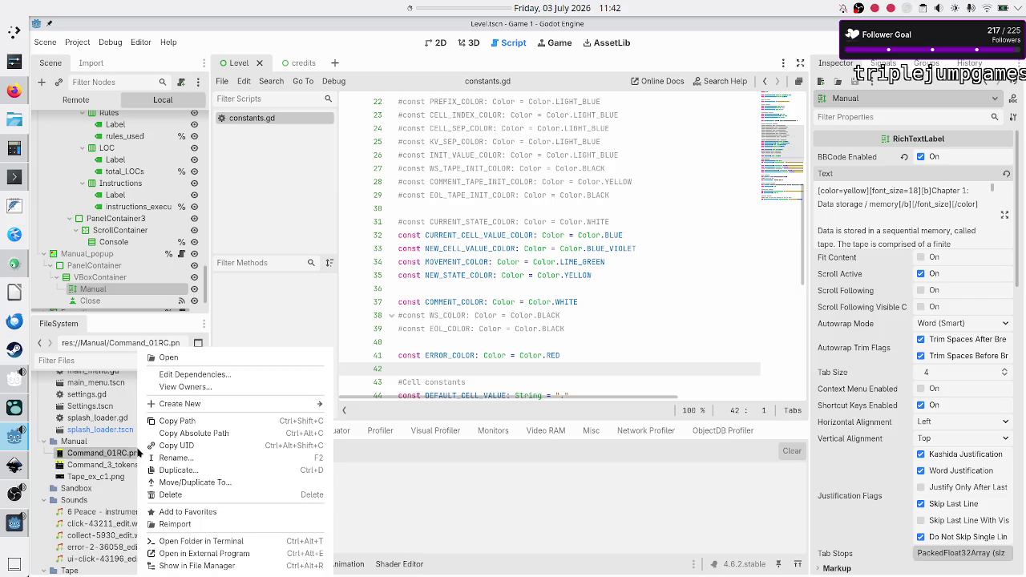
pyautogui.click(186, 422)
# Step: Replace the Command_3_tokens.png path in the manual text with the Command_01RC.png path and apply
pyautogui.click(1005, 215)
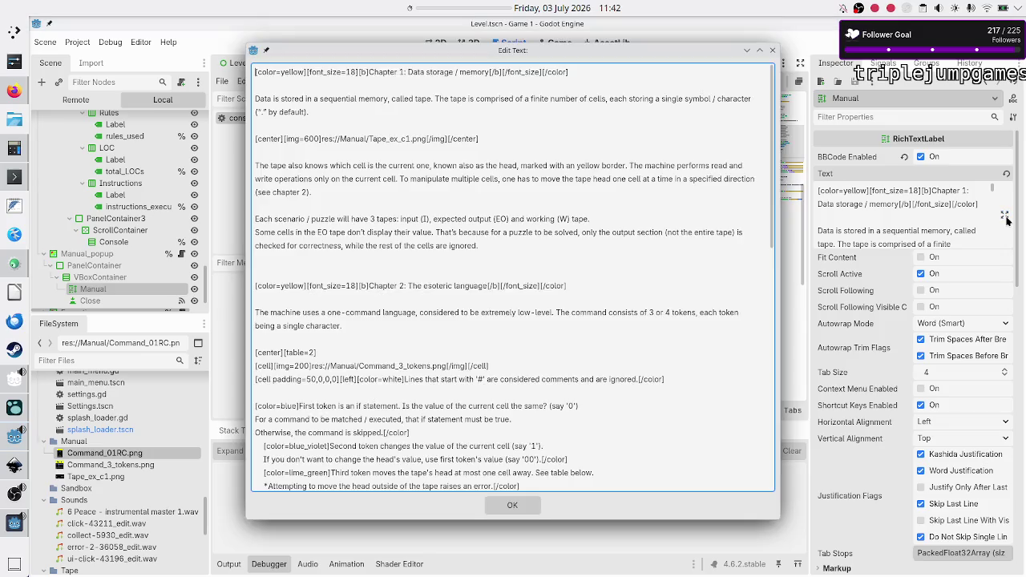
pyautogui.click(330, 366)
pyautogui.click(404, 366)
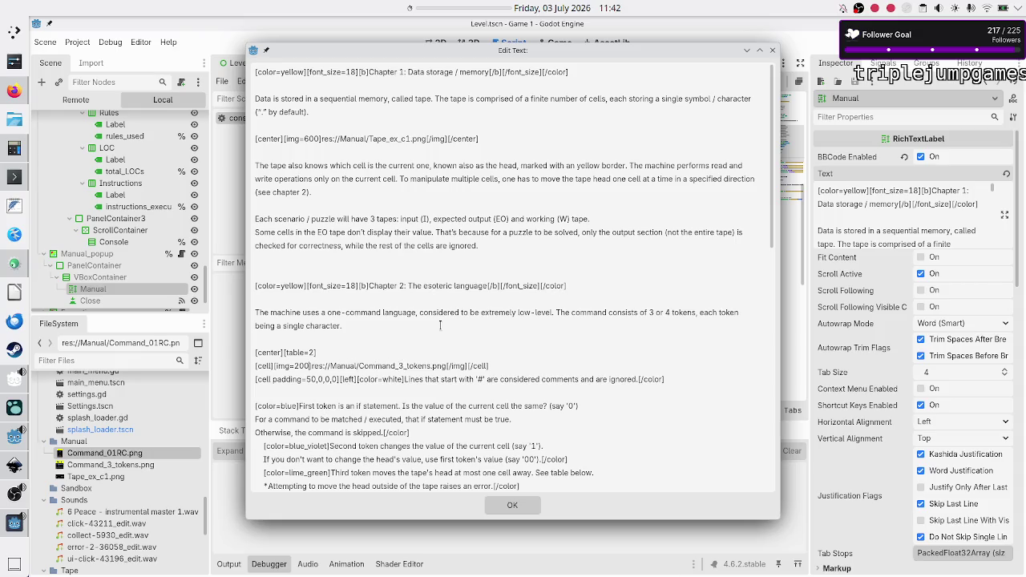
pyautogui.hotkey('shift', 'Right')
pyautogui.hotkey('shift', 'Right')
pyautogui.hotkey('shift', 'Right')
pyautogui.hotkey('shift', 'Right')
pyautogui.hotkey('shift', 'Right')
pyautogui.hotkey('shift', 'Right')
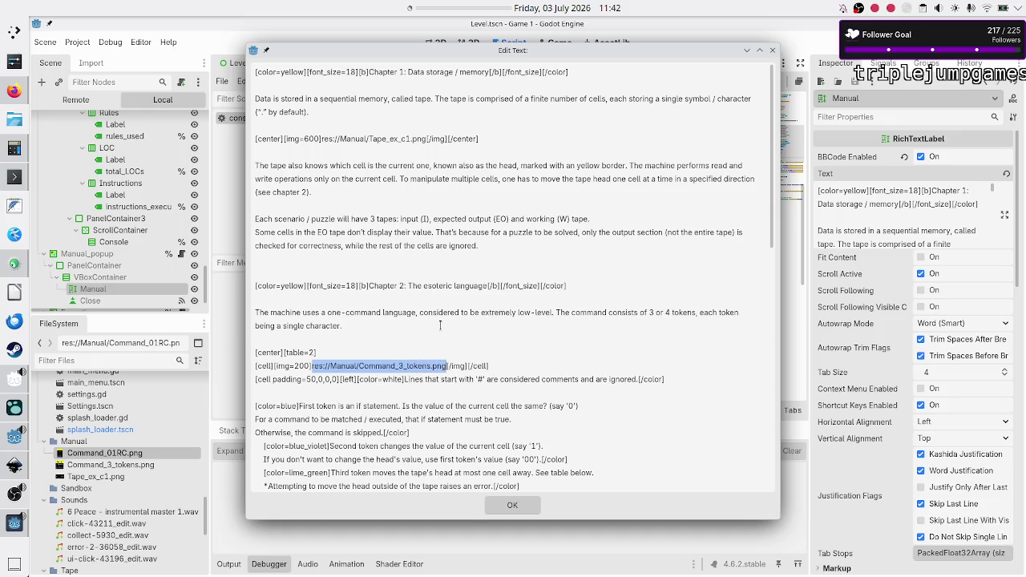
pyautogui.write('res://Manual/Command_01RC.png')
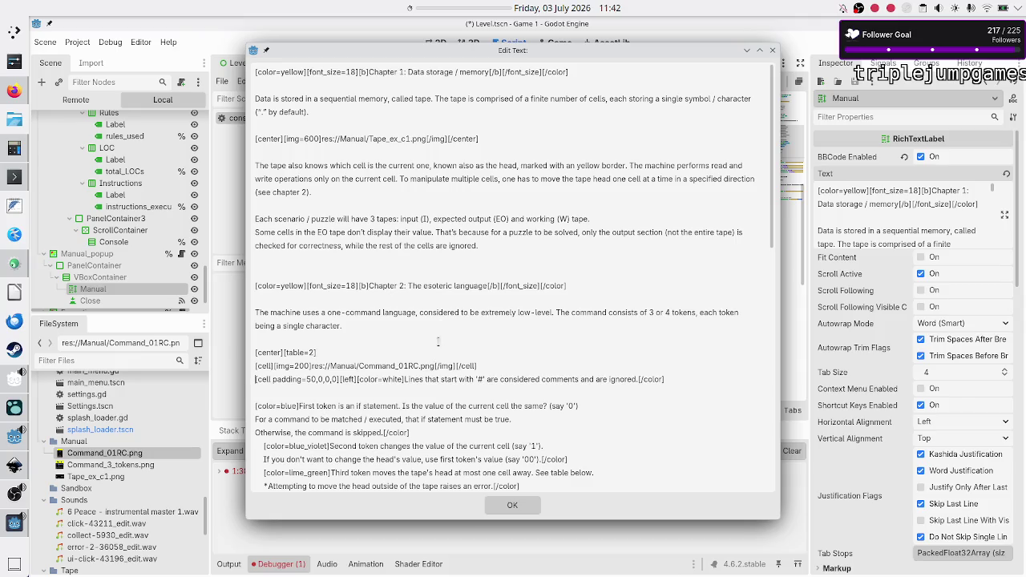
pyautogui.click(486, 508)
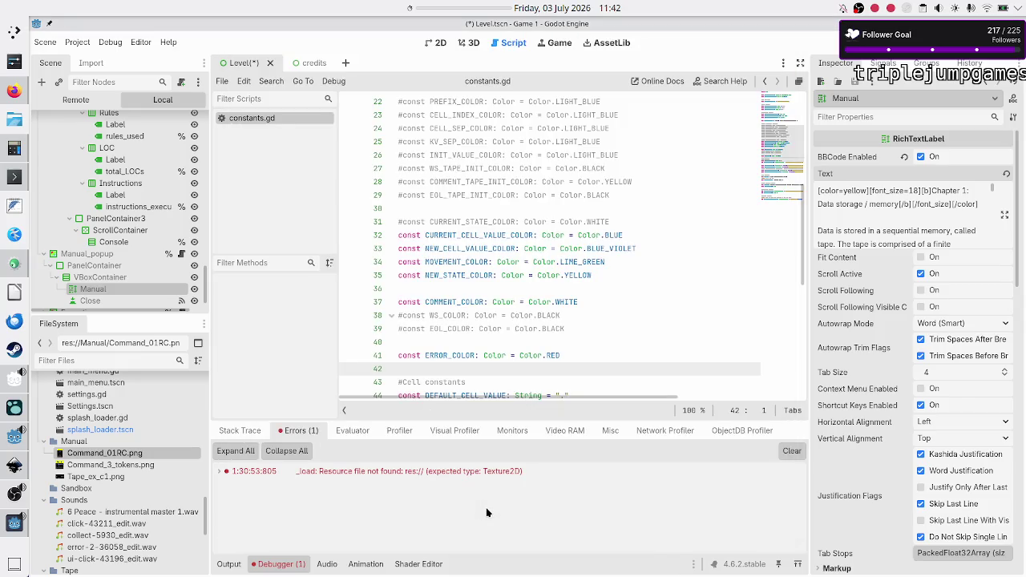
# Step: Delete Command_3_tokens.png, clear the missing-resource error, run the game and open its manual
pyautogui.click(138, 466)
pyautogui.rightClick(139, 472)
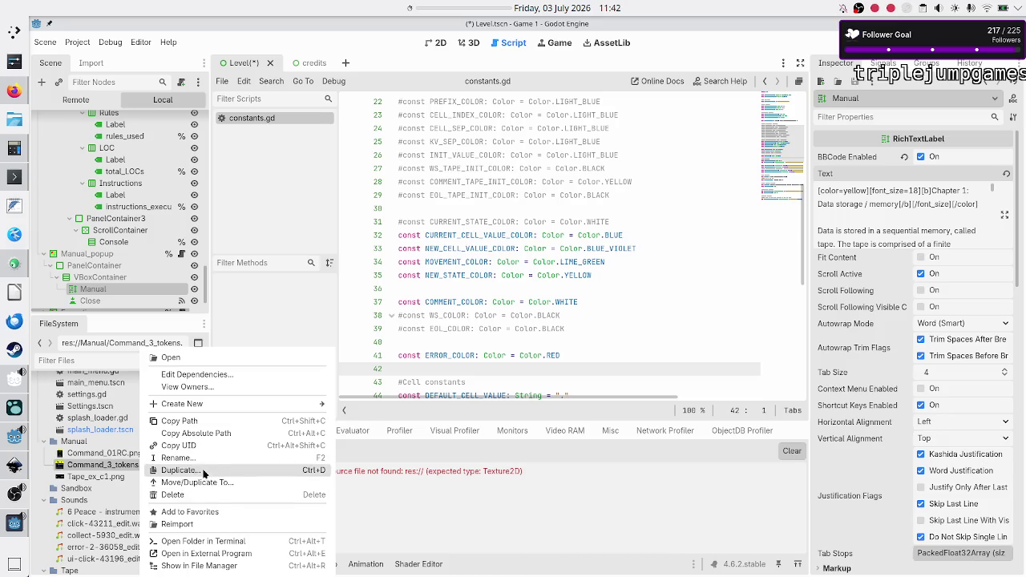
pyautogui.click(196, 494)
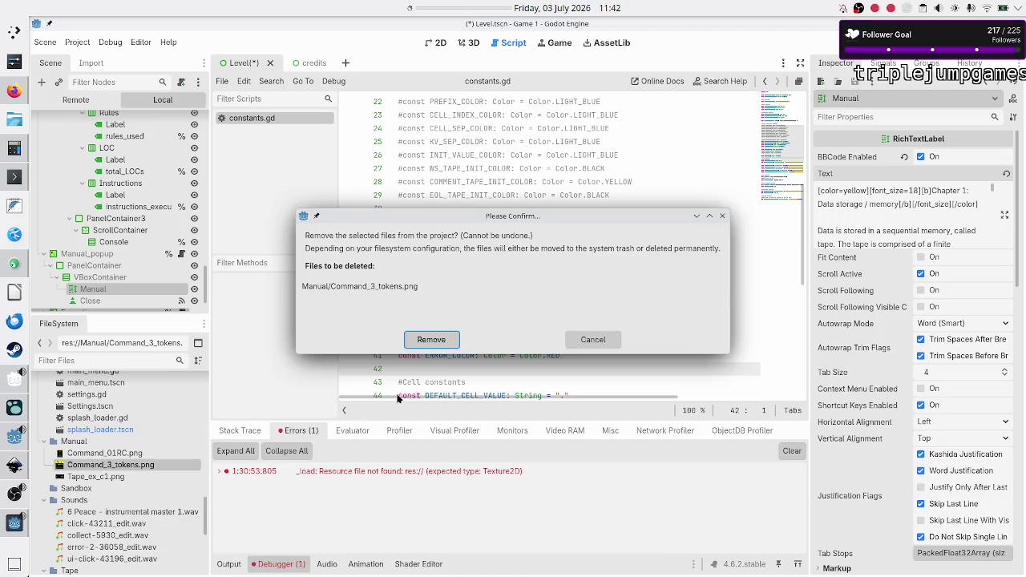
pyautogui.click(429, 344)
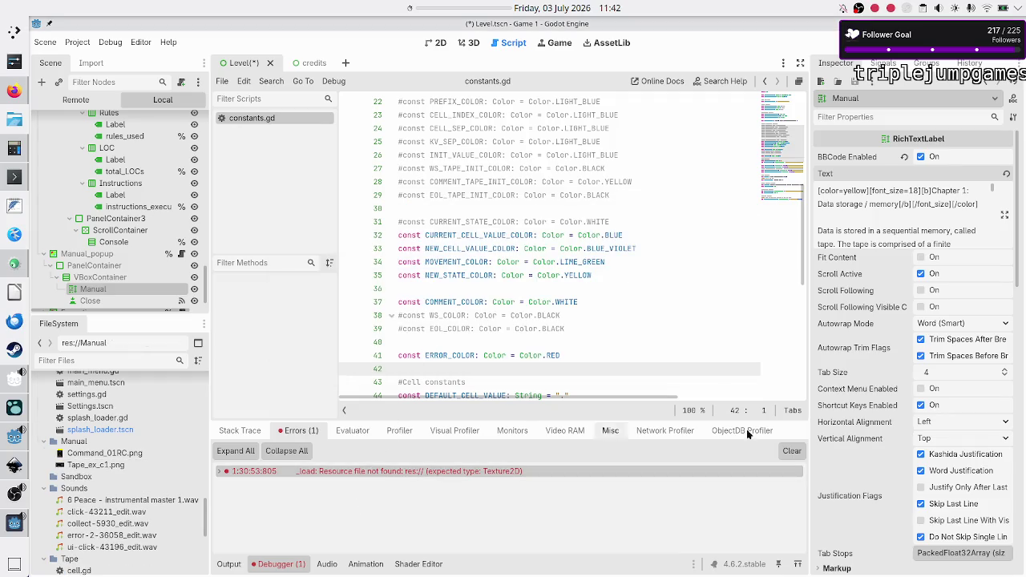
pyautogui.click(791, 450)
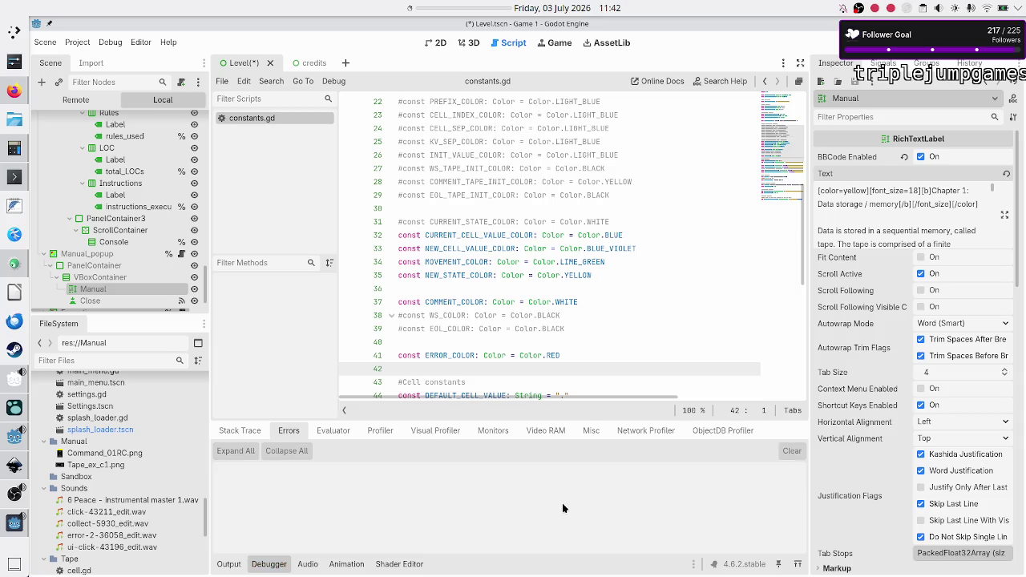
pyautogui.press('F6')
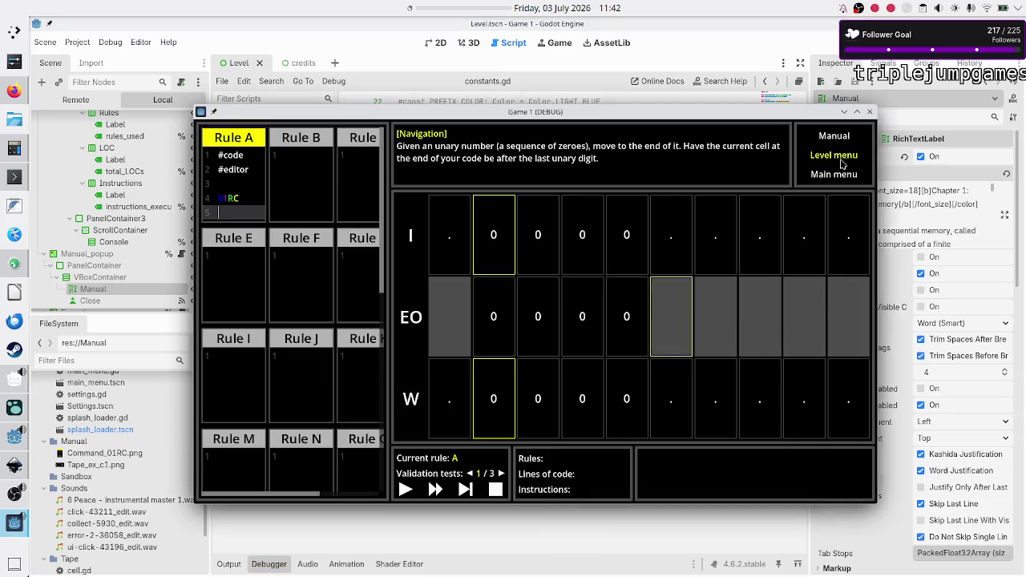
pyautogui.click(836, 143)
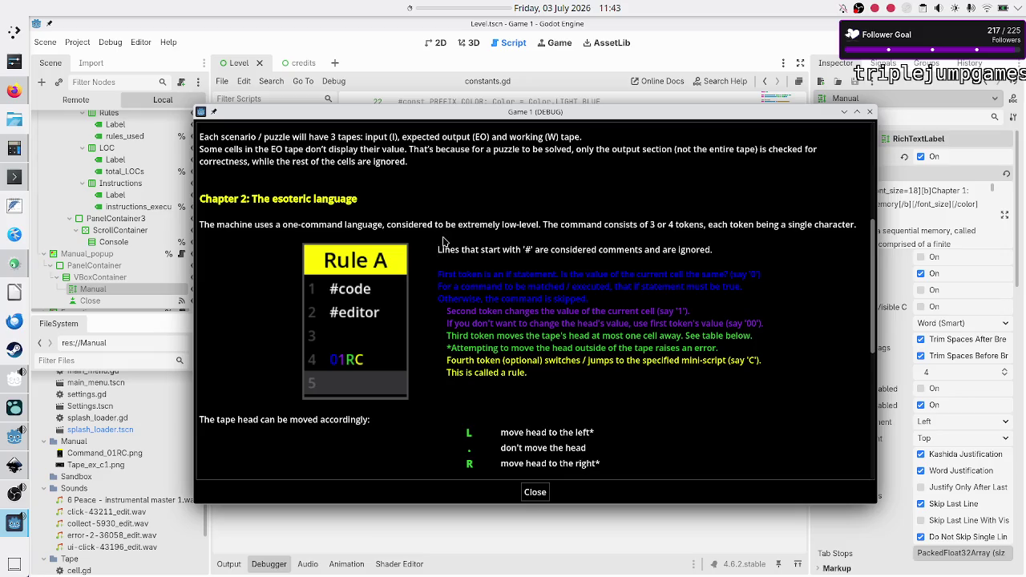
# Step: In the Manual's BBCode, put the '#' comment-lines sentence on its own line after a blank line
pyautogui.click(972, 232)
pyautogui.click(1005, 215)
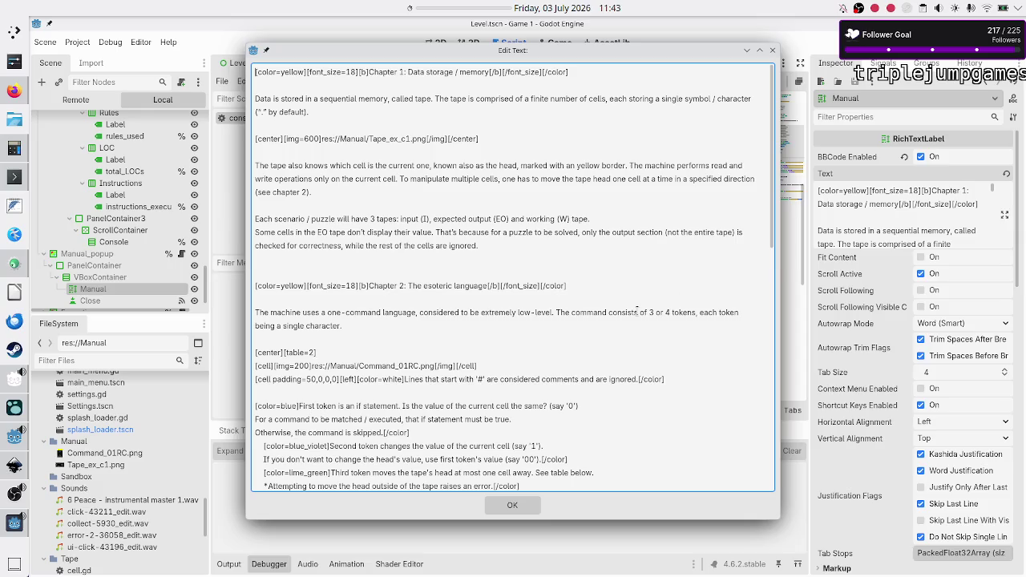
pyautogui.scroll(-3, 380, 375)
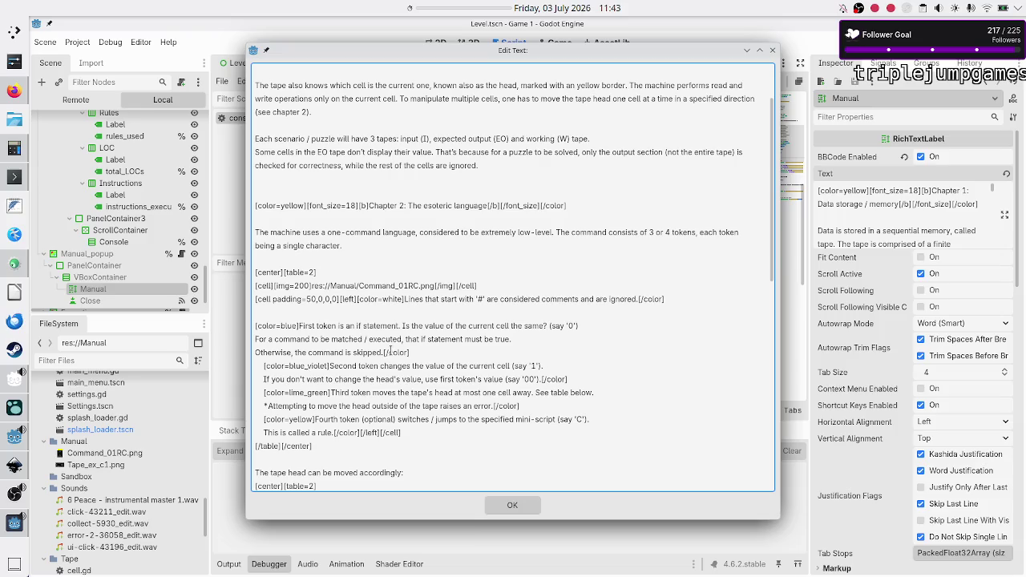
pyautogui.click(416, 301)
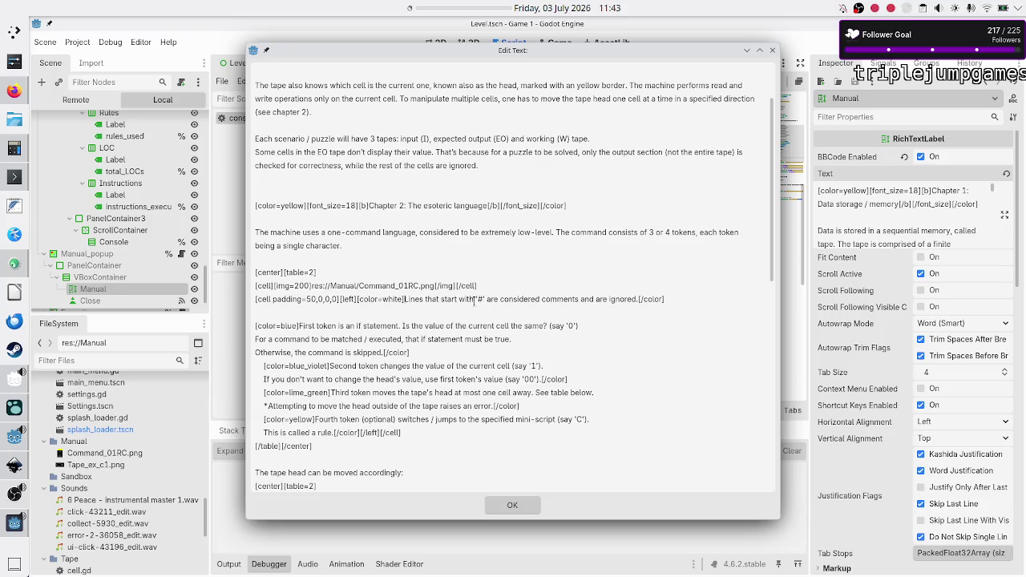
pyautogui.press('Return')
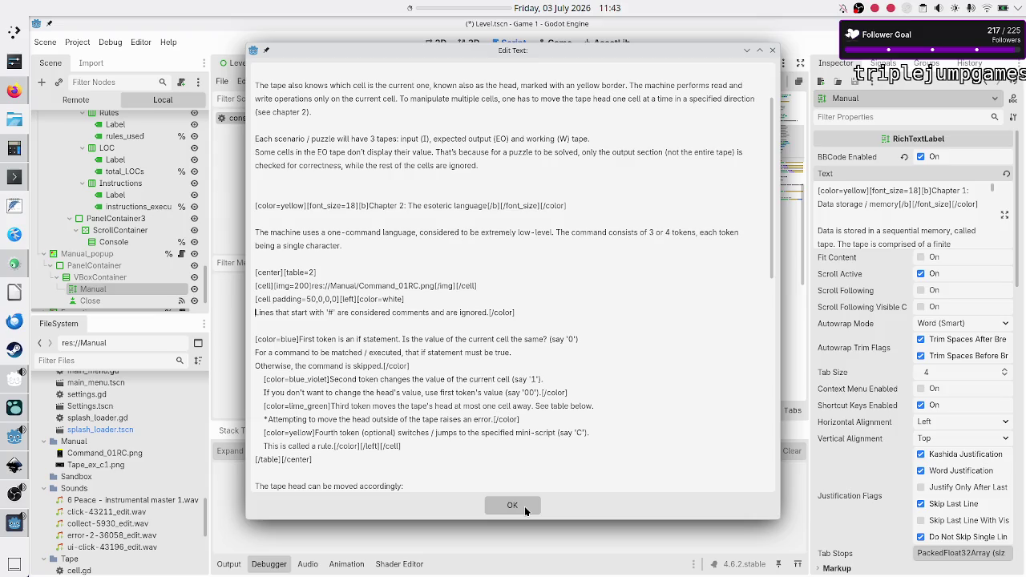
pyautogui.press('Return')
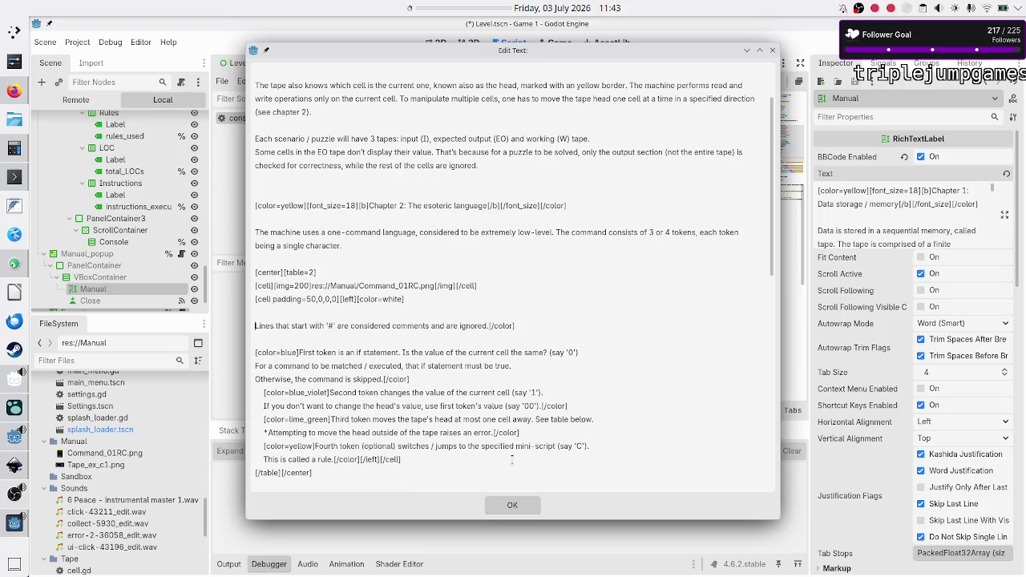
pyautogui.click(512, 507)
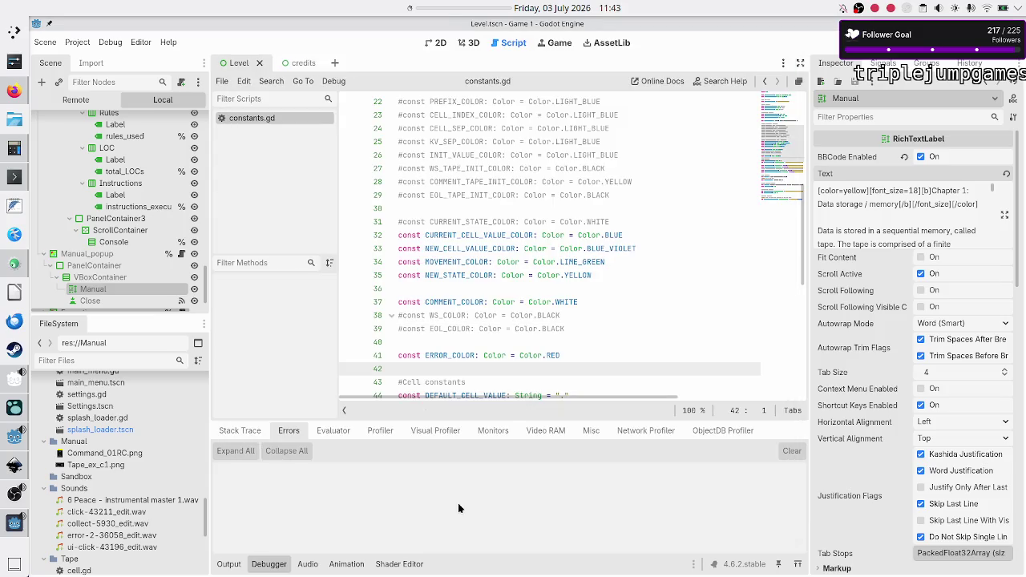
# Step: Preview the manual in the running game, then delete the extra empty line before the comment-lines sentence
pyautogui.press('F6')
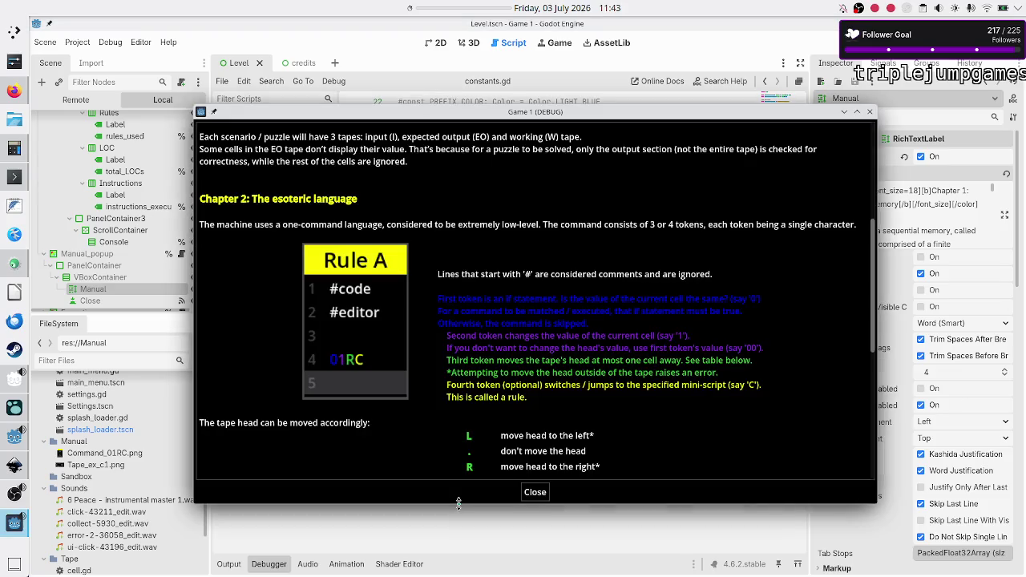
pyautogui.click(459, 528)
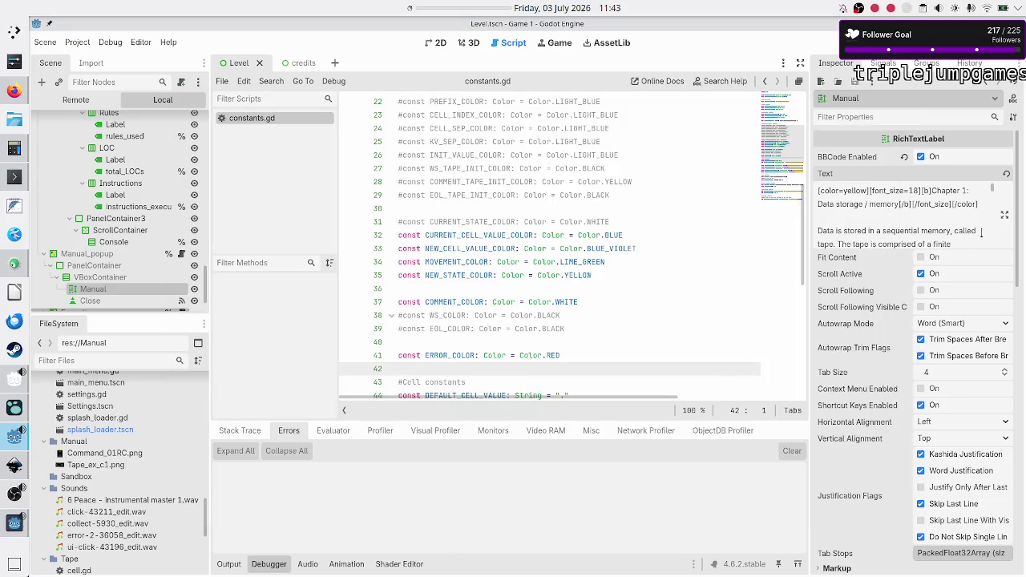
pyautogui.click(1004, 215)
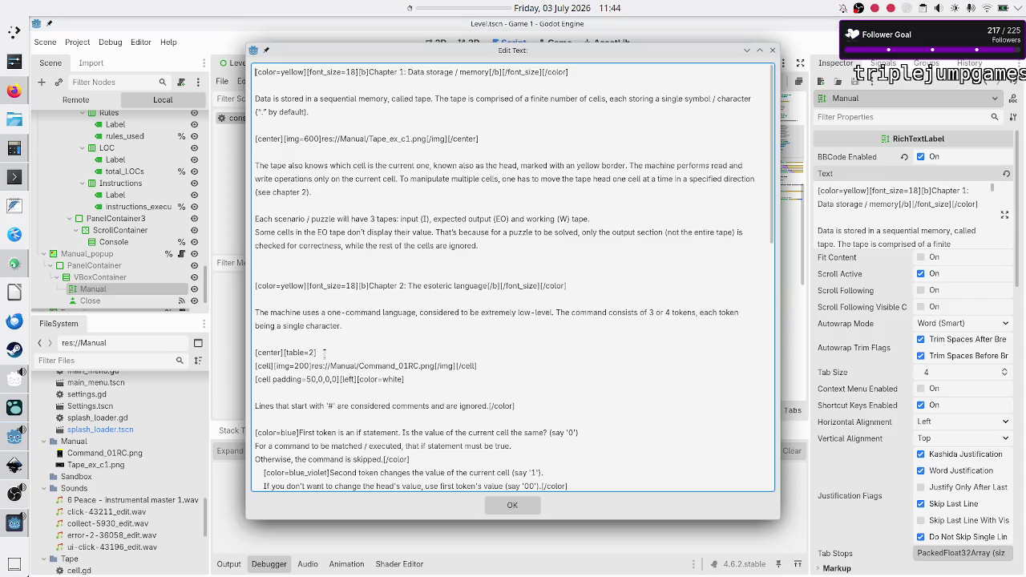
pyautogui.click(313, 395)
pyautogui.press('BackSpace')
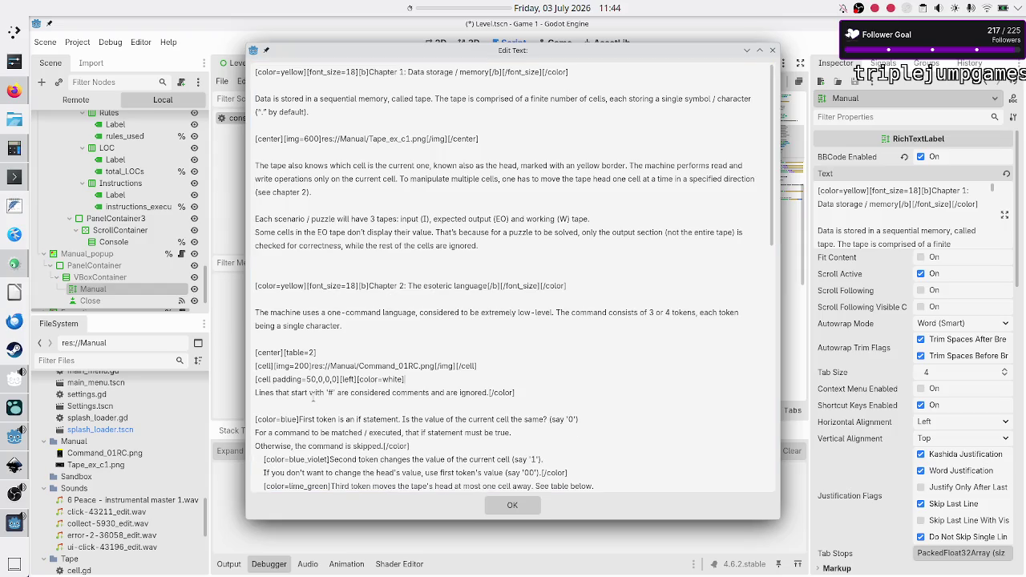
pyautogui.click(499, 508)
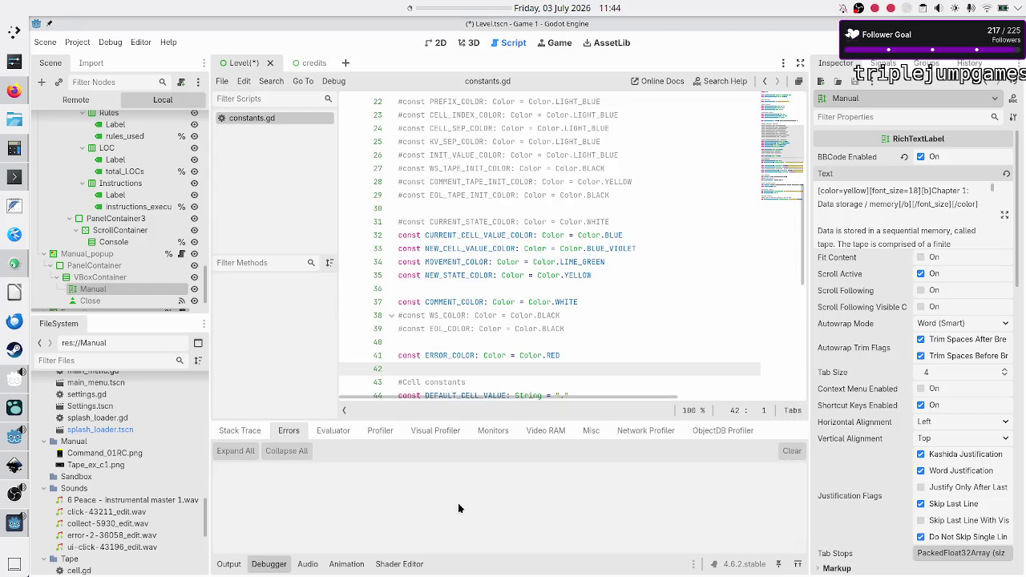
# Step: Relaunch the game to check the manual, then reopen the Manual's BBCode text
pyautogui.press('F5')
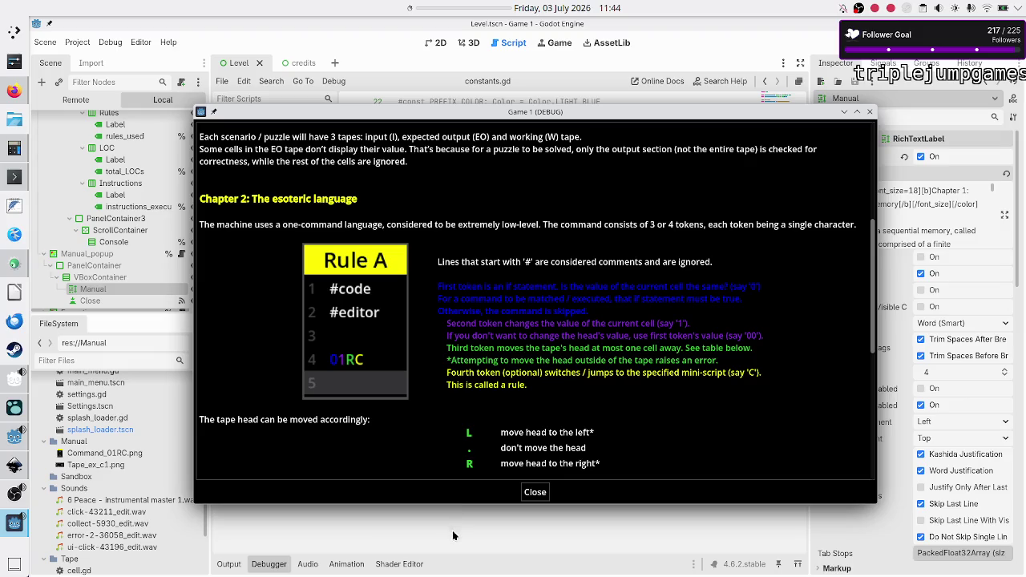
pyautogui.scroll(-1, 535, 369)
pyautogui.scroll(-2, 535, 370)
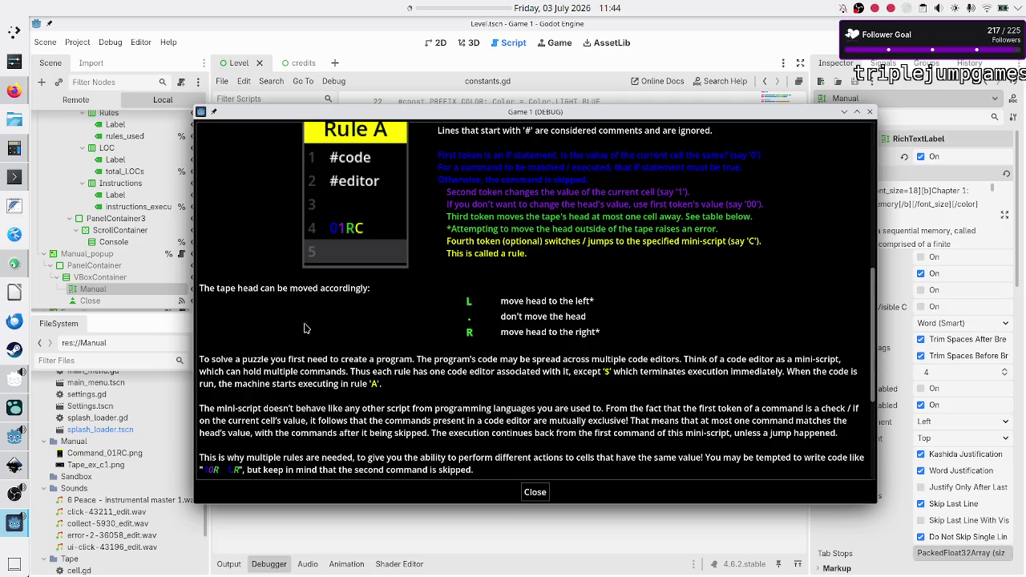
pyautogui.click(1004, 215)
pyautogui.scroll(-5, 459, 383)
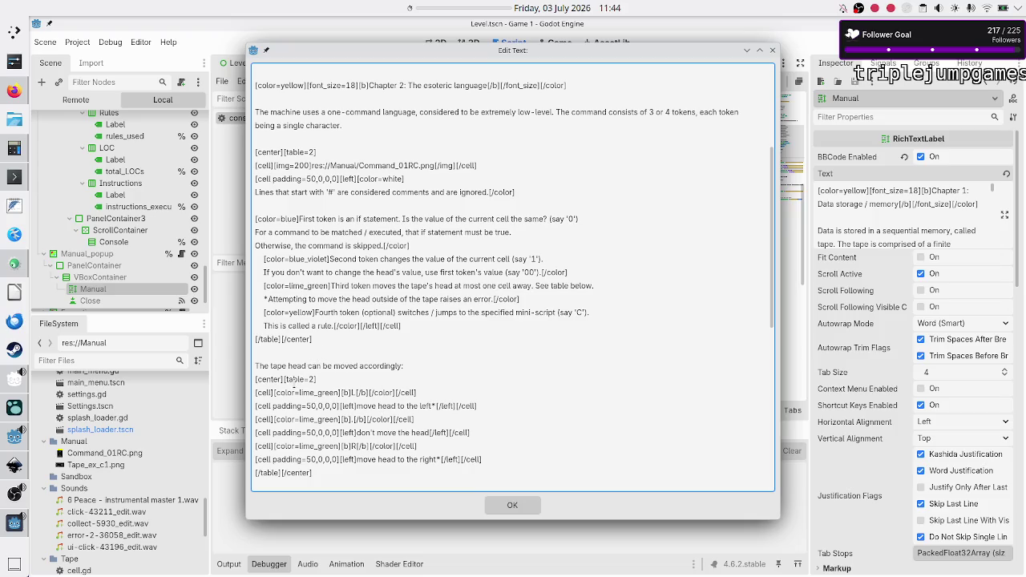
# Step: Remove the [center] and [/center] tags around the tape-head movement table
pyautogui.scroll(-2, 295, 382)
pyautogui.click(338, 298)
pyautogui.hotkey('shift', 'Right')
pyautogui.hotkey('shift', 'Right')
pyautogui.hotkey('shift', 'Right')
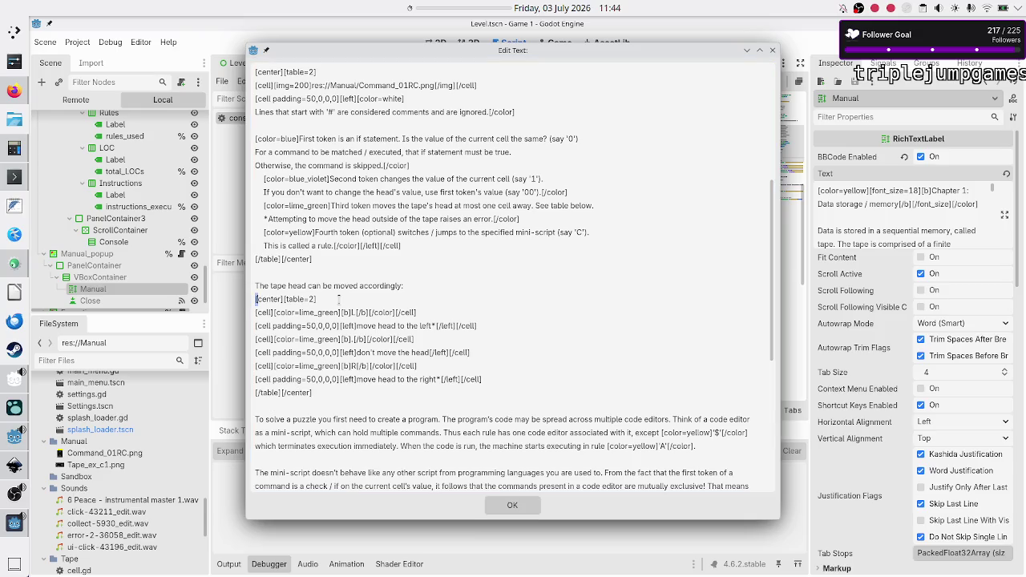
pyautogui.press('Delete')
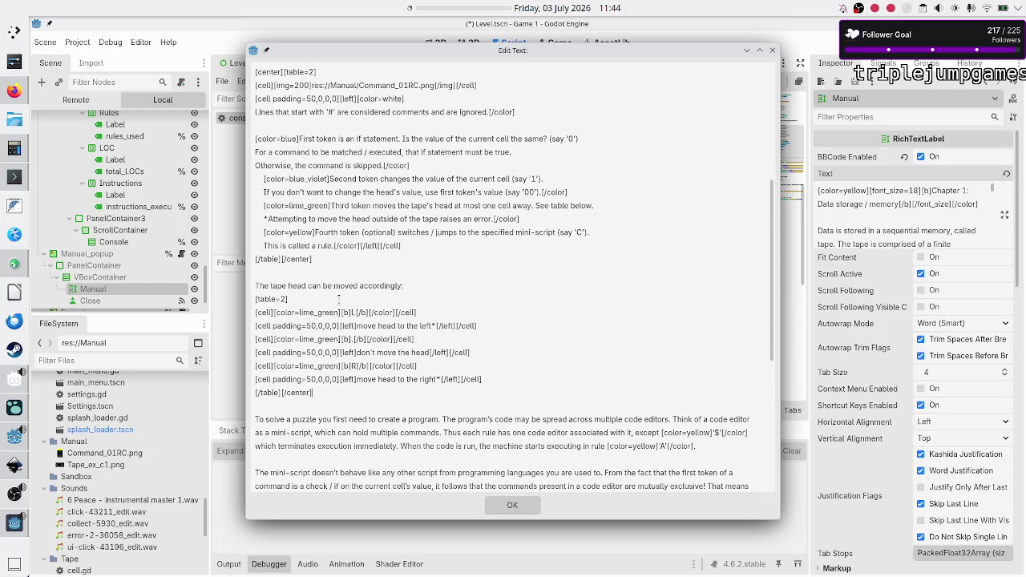
pyautogui.press('BackSpace')
pyautogui.press('BackSpace')
pyautogui.press('BackSpace')
# Step: Change the table's first cell to [cell padding=100,0,0,0] and preview the manual in-game
pyautogui.write('padding')
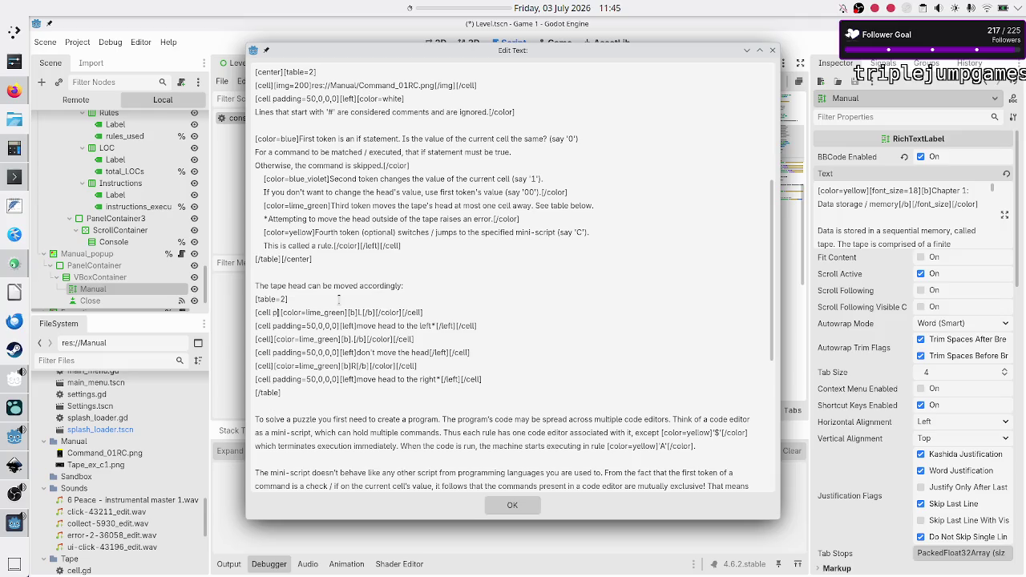
pyautogui.write('=')
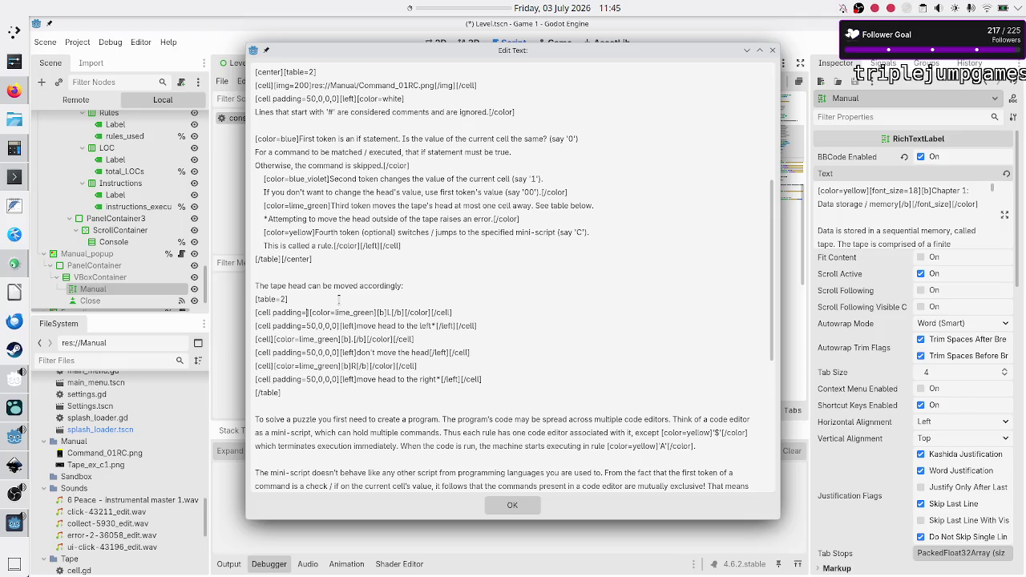
pyautogui.write('100,')
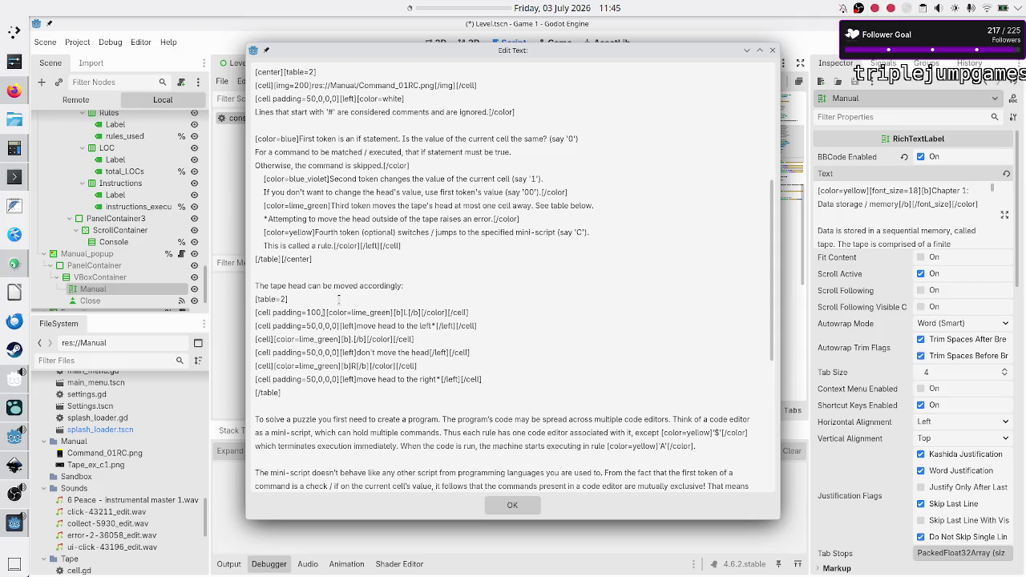
pyautogui.write('0,0,0')
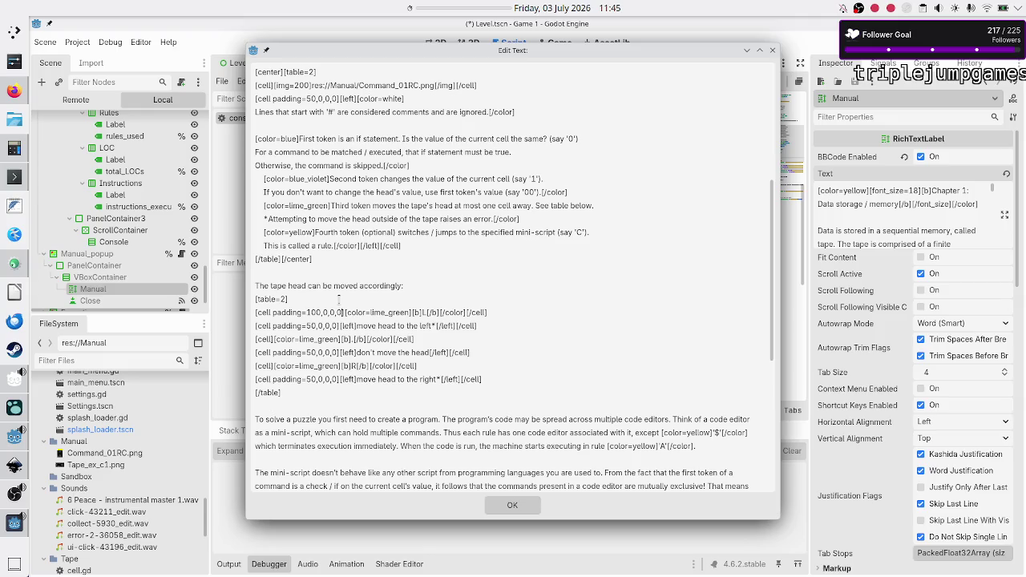
pyautogui.click(499, 504)
pyautogui.press('F6')
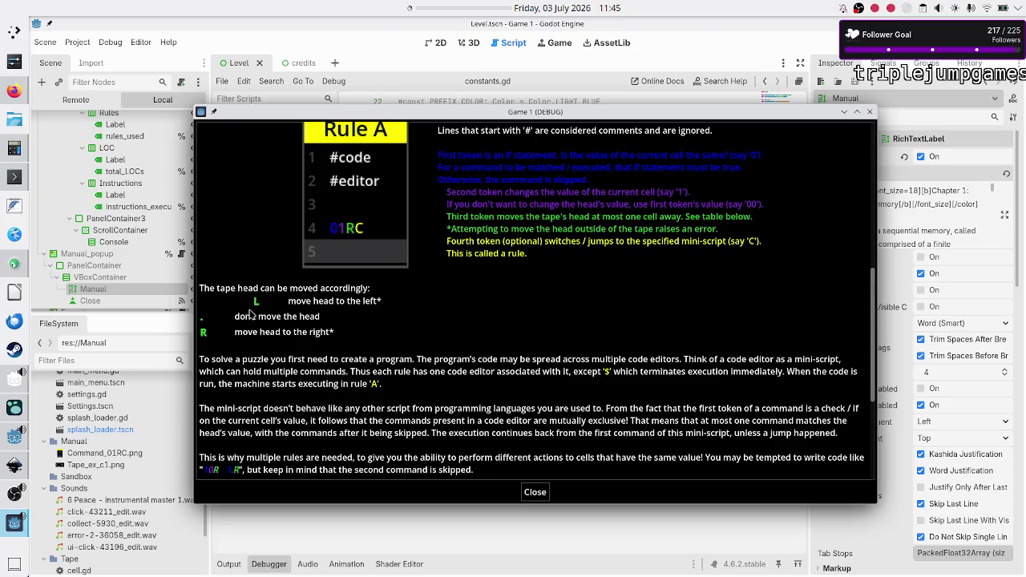
pyautogui.click(533, 494)
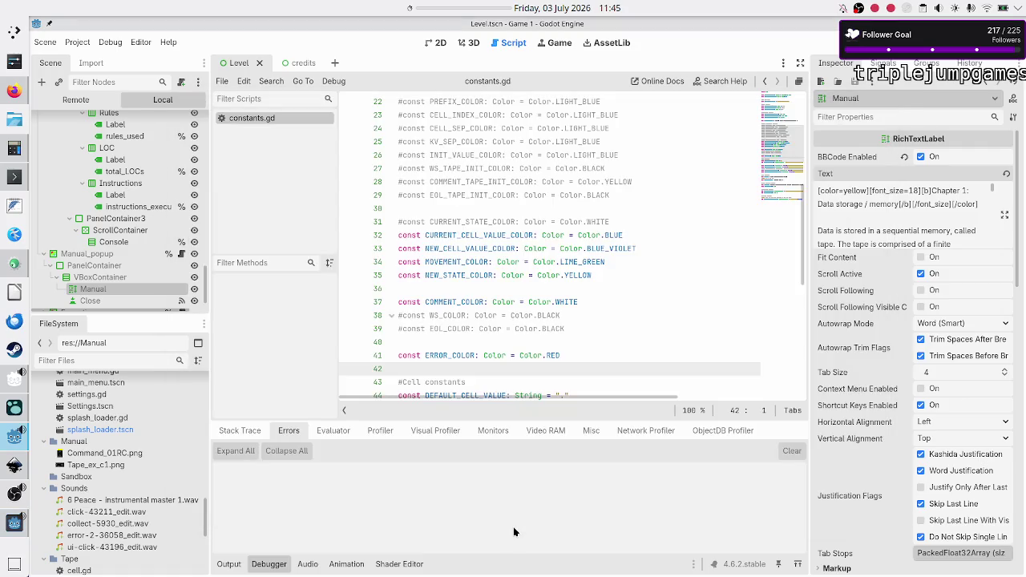
# Step: Add padding=100,0,0,0 to the L, . and R cells of the movement table and save
pyautogui.click(1005, 215)
pyautogui.click(459, 381)
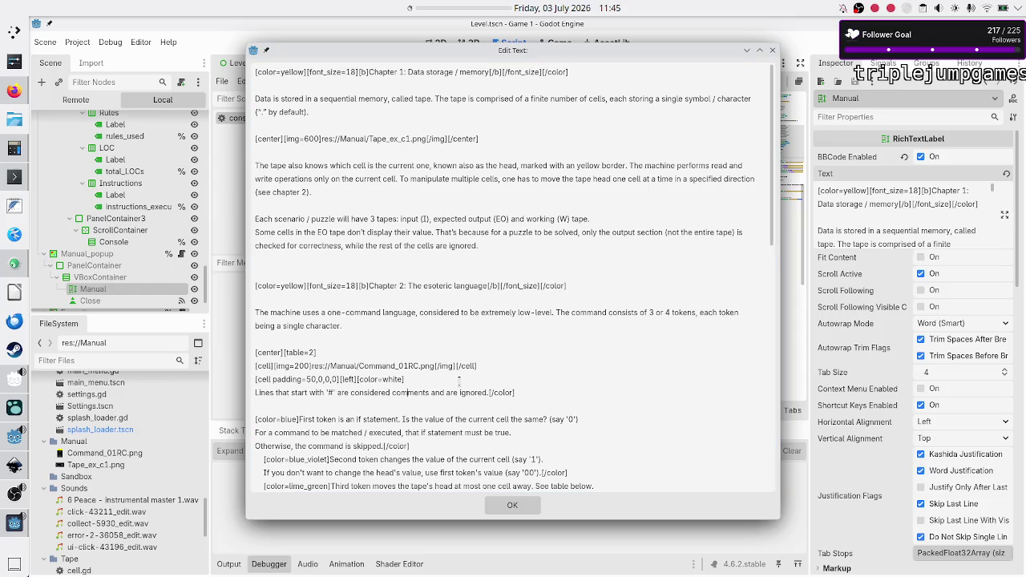
pyautogui.scroll(-5, 460, 382)
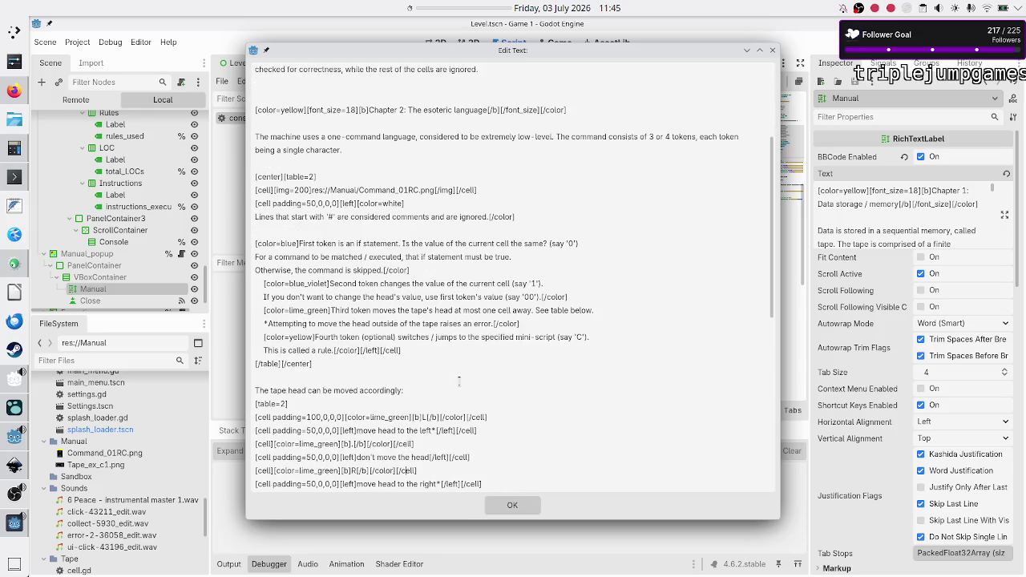
pyautogui.press('Right')
pyautogui.hotkey('shift', 'Right')
pyautogui.hotkey('shift', 'Right')
pyautogui.hotkey('shift', 'Right')
pyautogui.hotkey('shift', 'Right')
pyautogui.hotkey('shift', 'Right')
pyautogui.hotkey('ctrl', 'c')
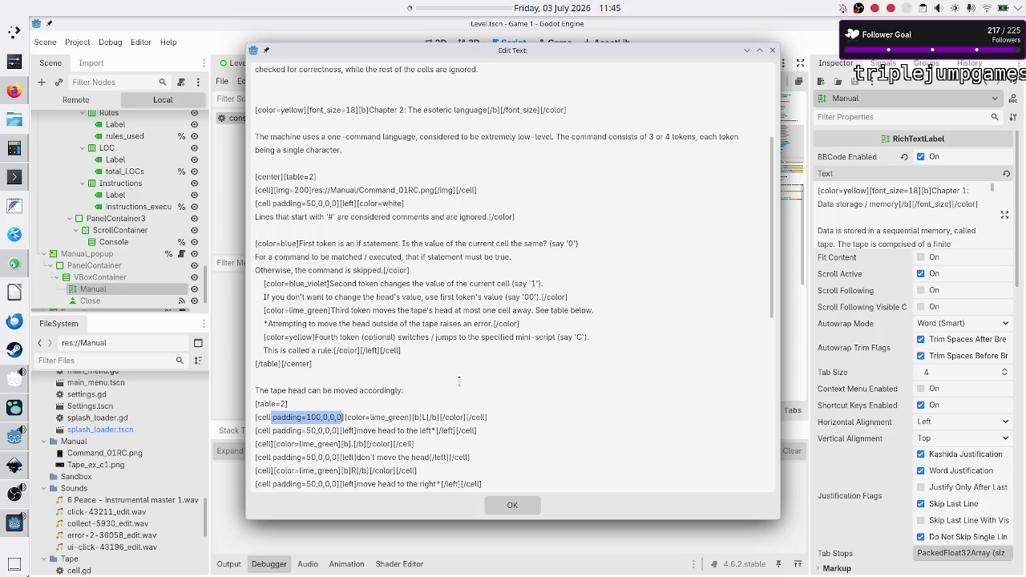
pyautogui.press('Down')
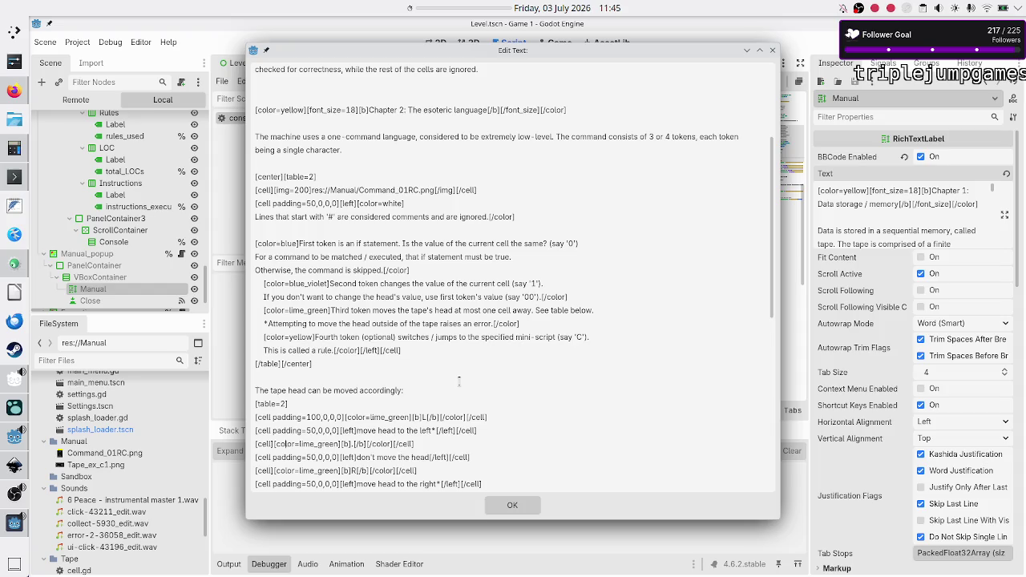
pyautogui.hotkey('ctrl', 'v')
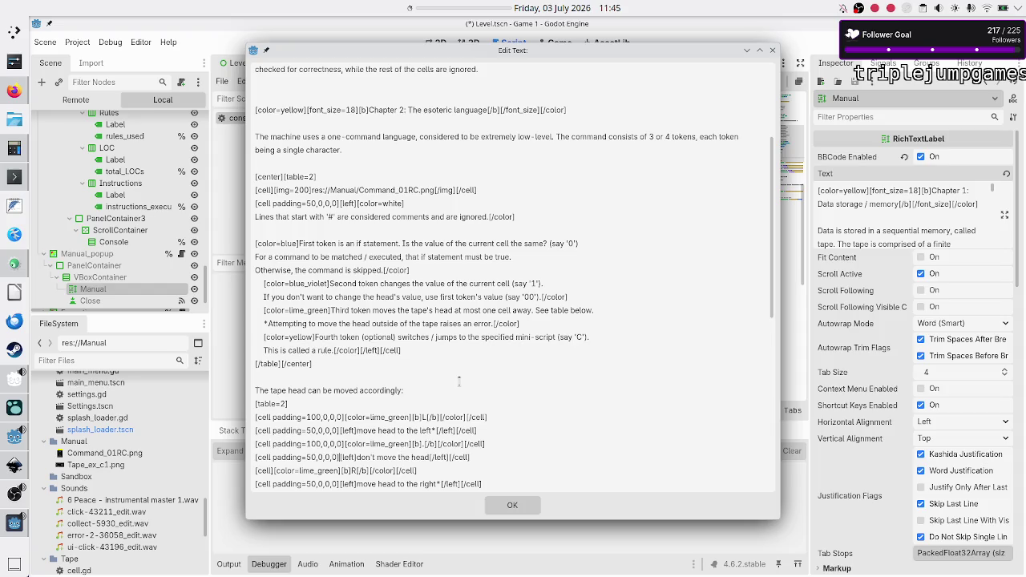
pyautogui.press('Down')
pyautogui.press('Down')
pyautogui.hotkey('ctrl', 'v')
pyautogui.press('Down')
pyautogui.press('Down')
pyautogui.press('Down')
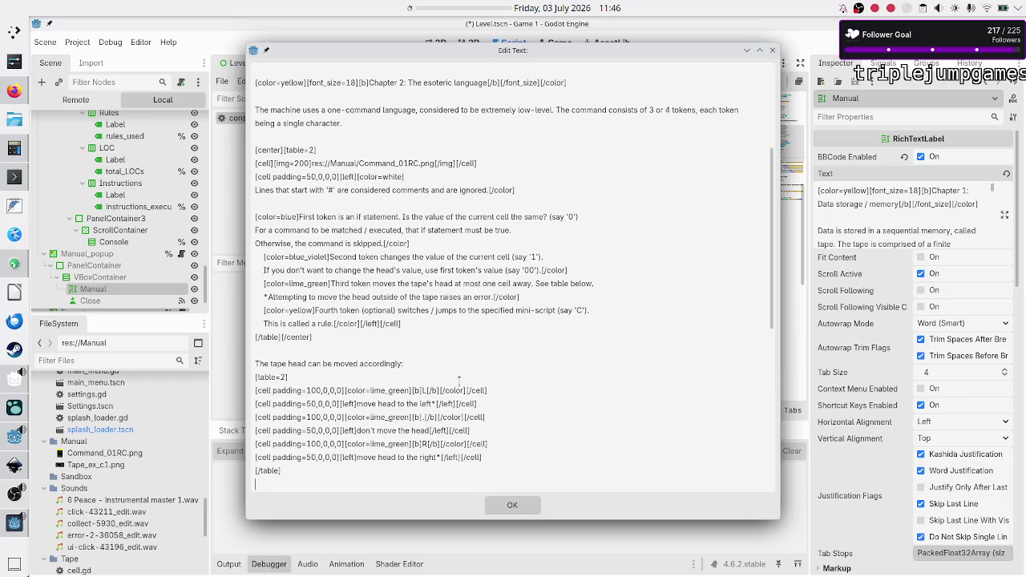
pyautogui.click(506, 505)
pyautogui.hotkey('ctrl', 's')
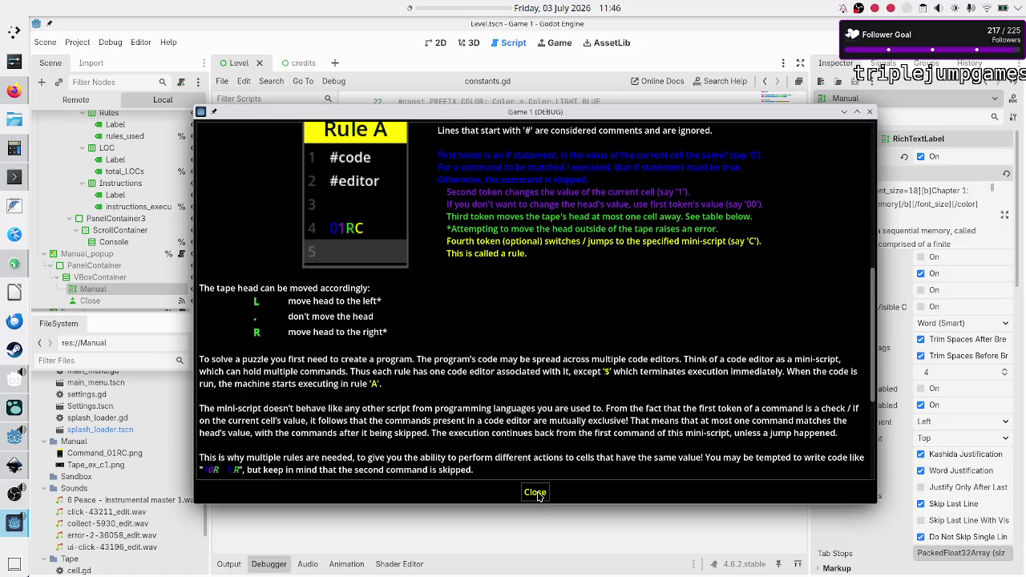
# Step: Change the L, . and R cell padding from 100 to 50 and relaunch the game
pyautogui.click(1006, 214)
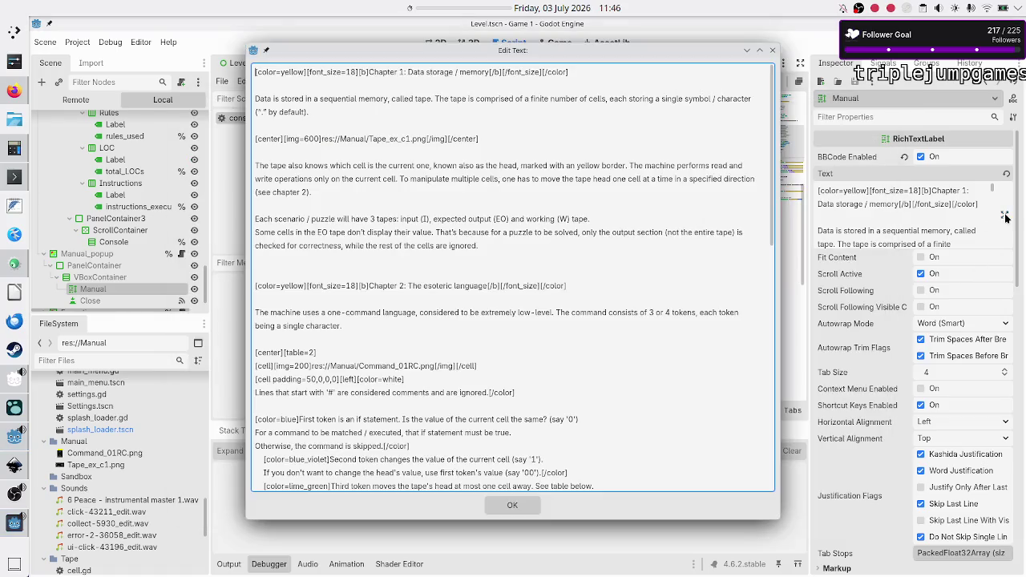
pyautogui.scroll(-7, 332, 424)
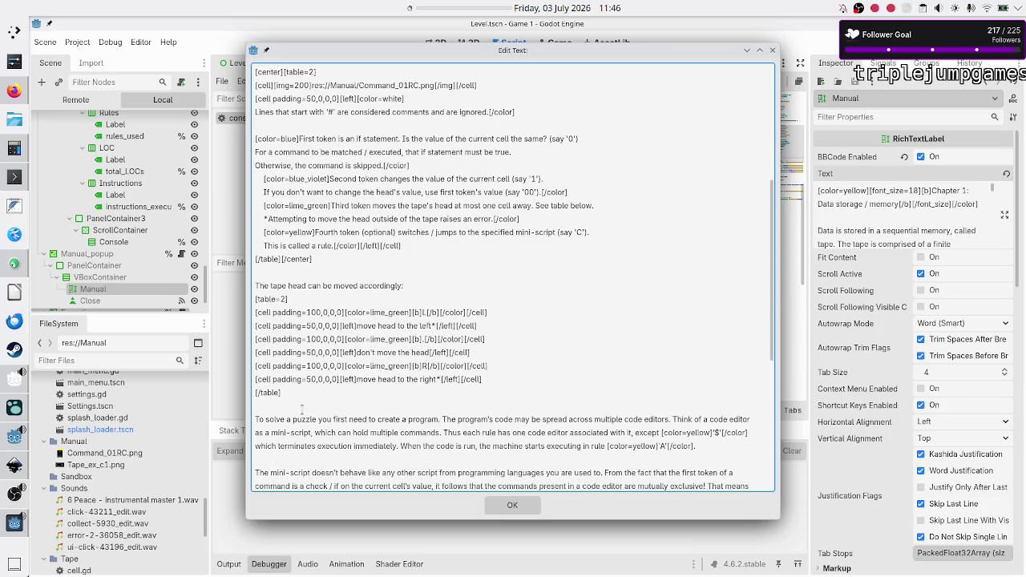
pyautogui.click(315, 312)
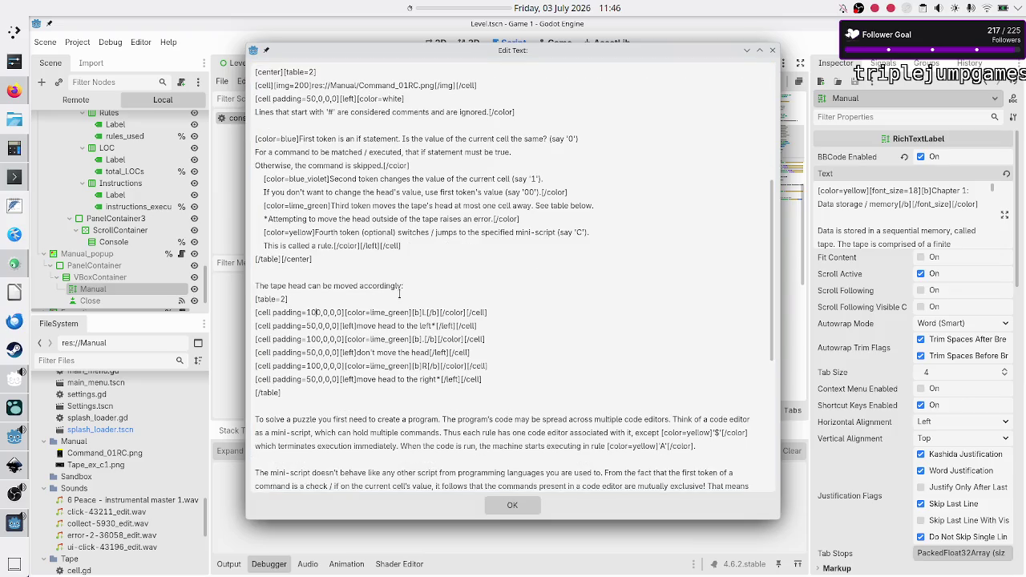
pyautogui.press('BackSpace')
pyautogui.press('BackSpace')
pyautogui.write('5')
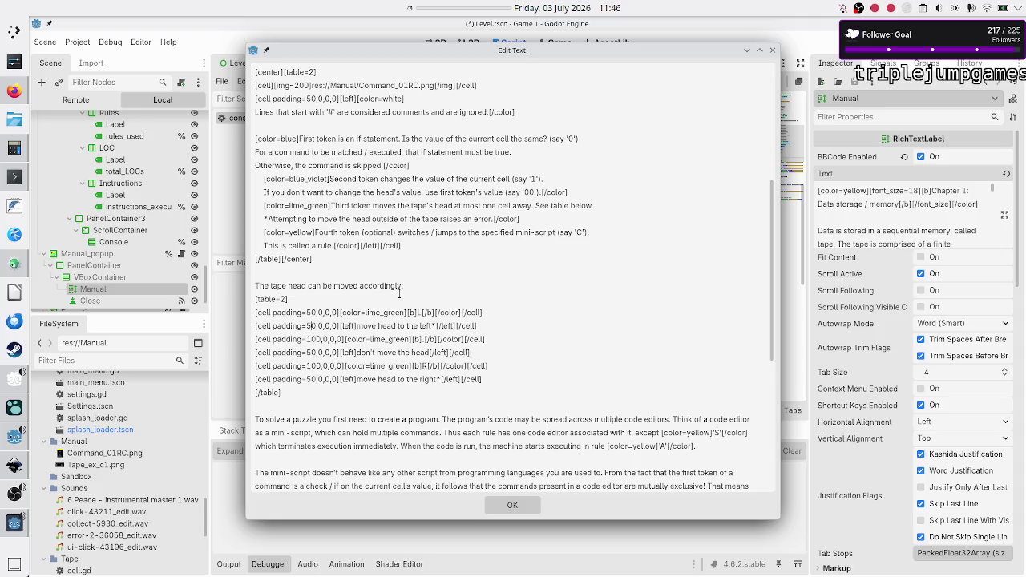
pyautogui.press('Delete')
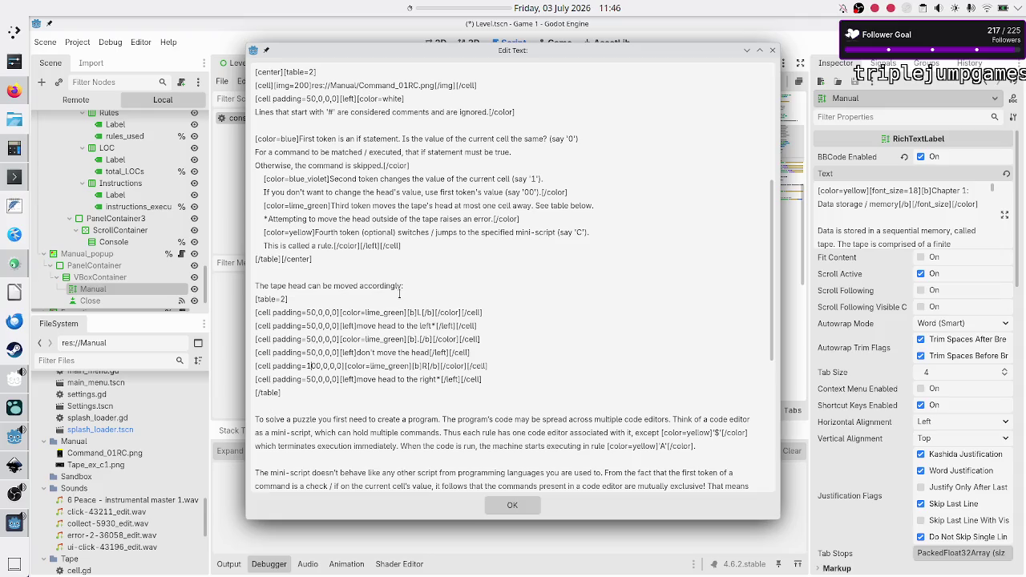
pyautogui.press('Delete')
pyautogui.write('5')
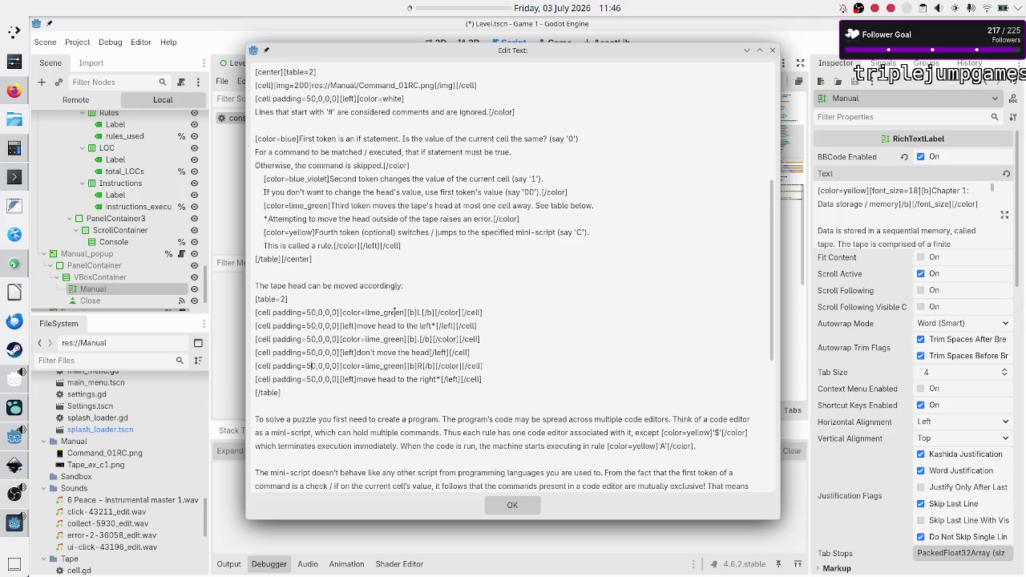
pyautogui.click(517, 504)
pyautogui.press('F5')
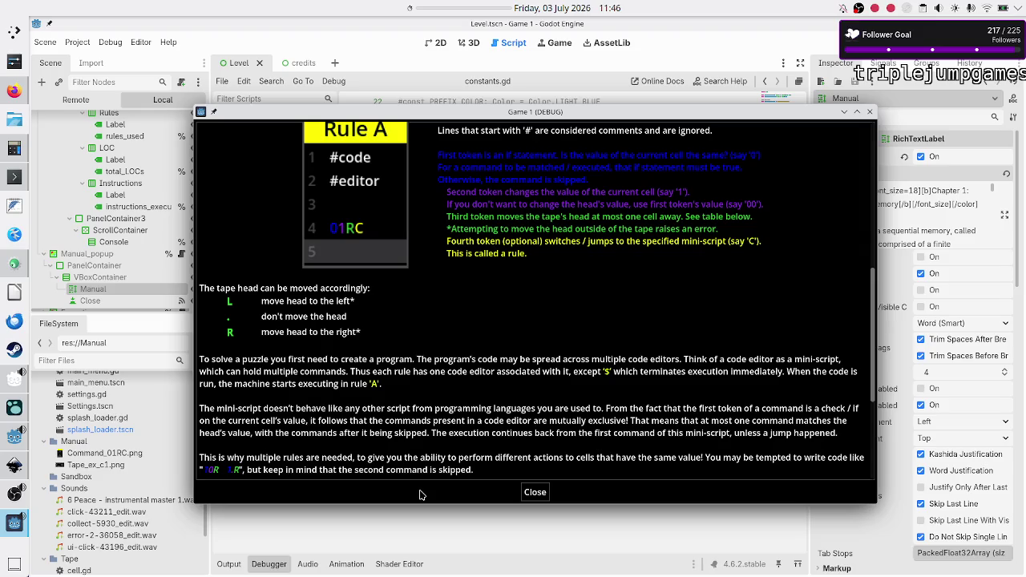
pyautogui.scroll(-5, 478, 401)
pyautogui.scroll(5, 478, 401)
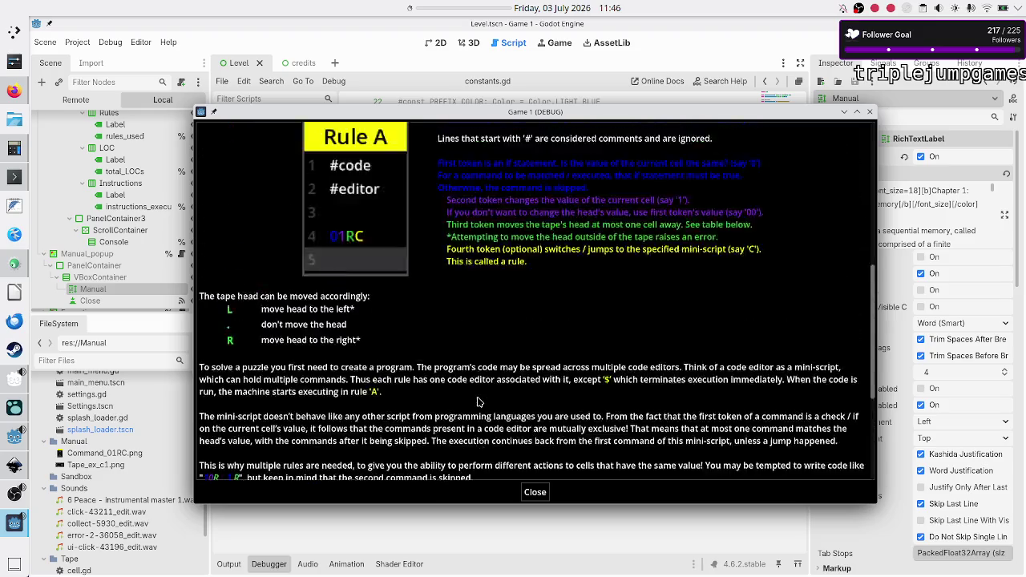
pyautogui.scroll(3, 478, 401)
pyautogui.scroll(2, 477, 401)
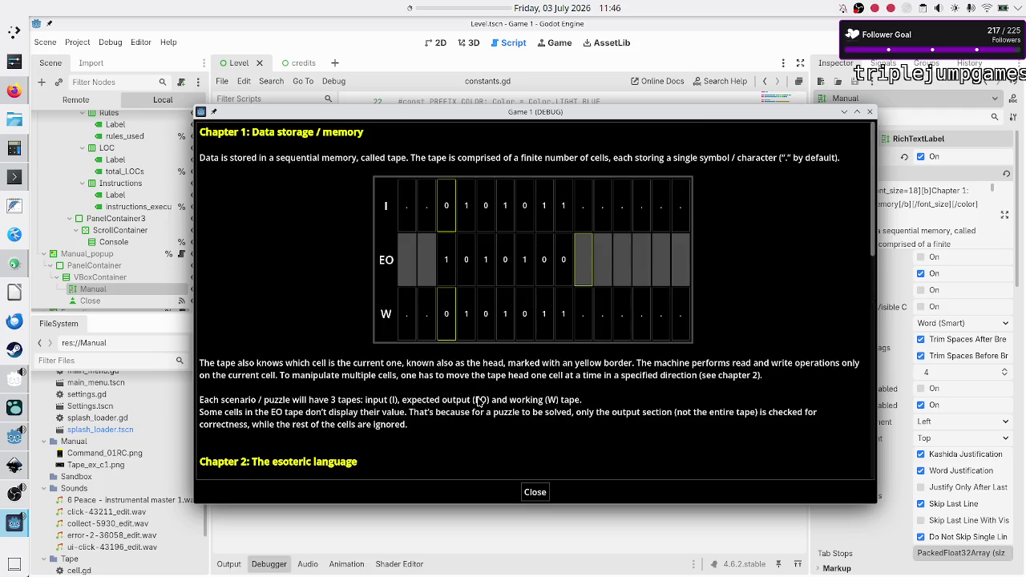
pyautogui.scroll(-1, 479, 401)
pyautogui.scroll(1, 478, 401)
pyautogui.click(1005, 215)
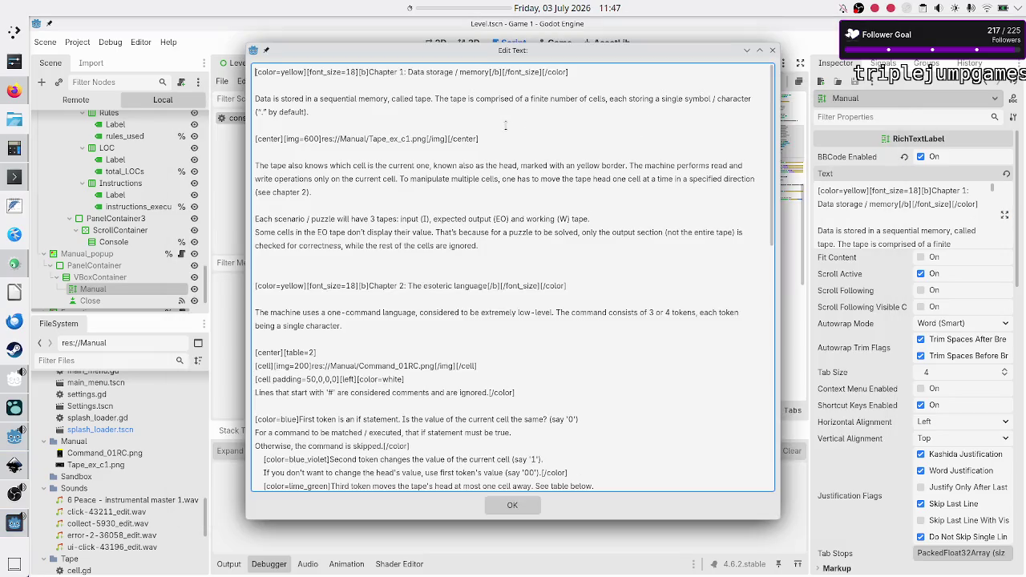
# Step: Show the default character as '.' in single quotes in the manual text
pyautogui.click(372, 117)
pyautogui.press('BackSpace')
pyautogui.write('.')
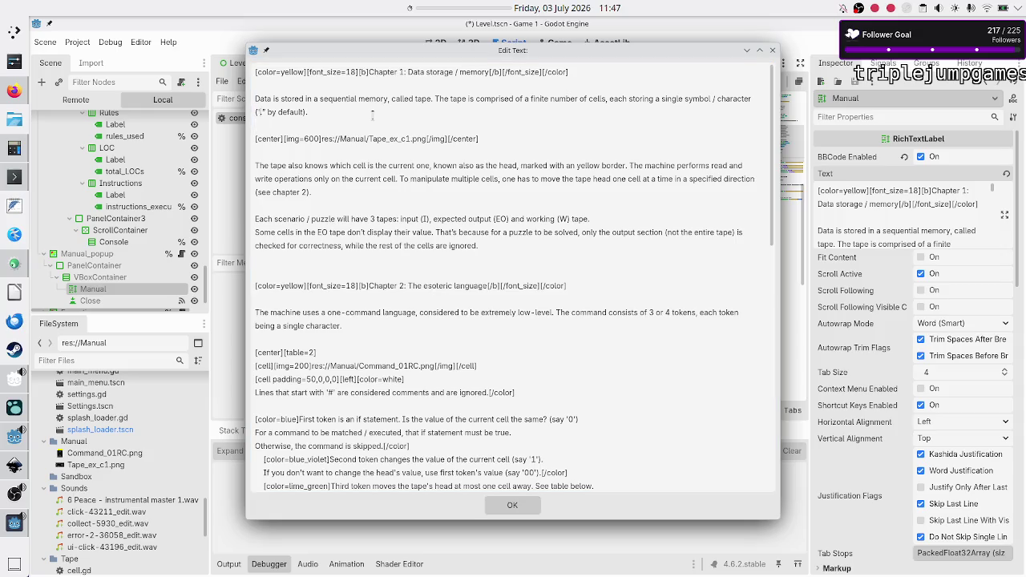
pyautogui.press('Delete')
pyautogui.write("'")
# Step: Wrap the tape names EO, W and I in [b]...[/b] bold tags
pyautogui.write('[]')
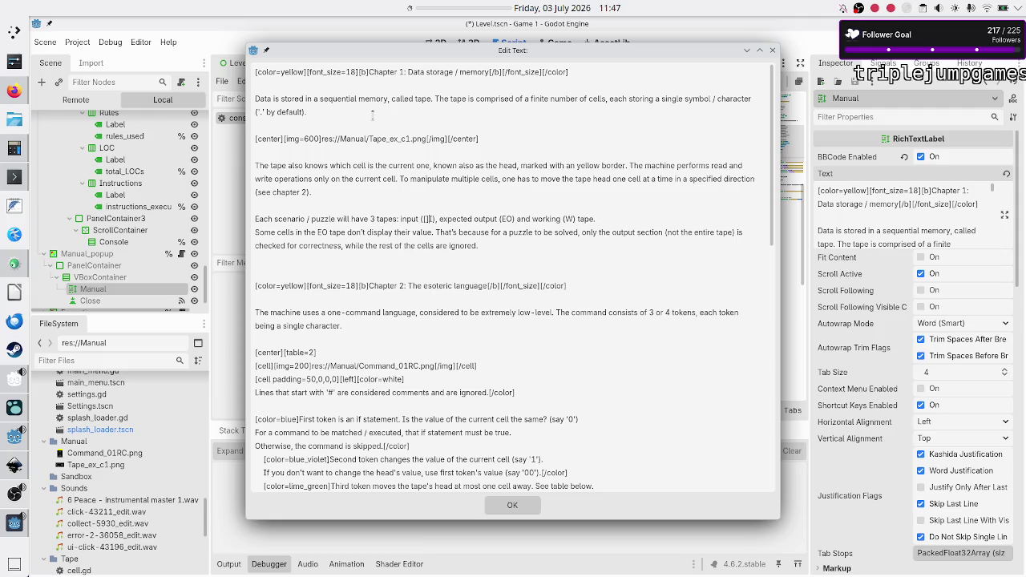
pyautogui.write('b')
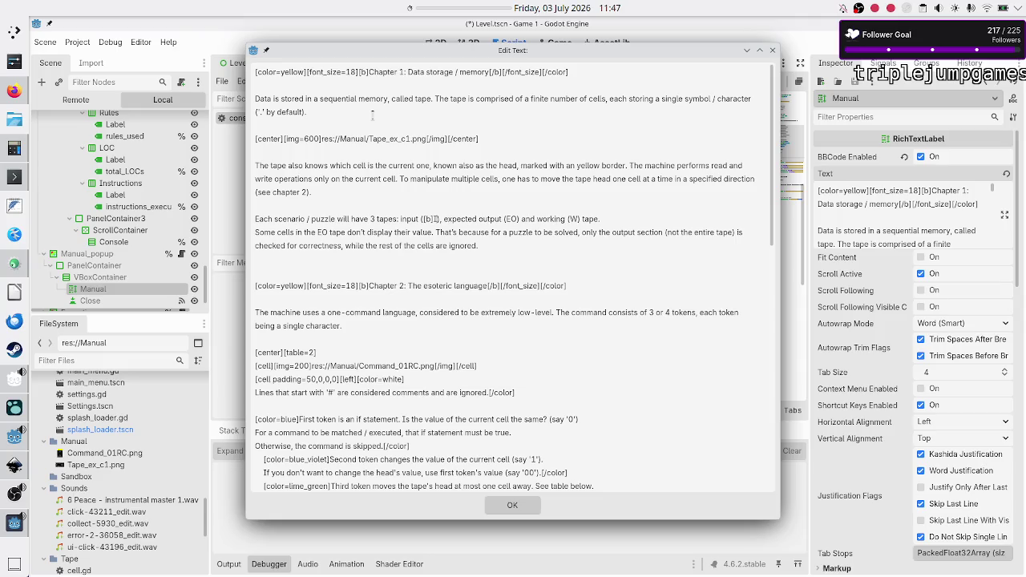
pyautogui.write('[]/b')
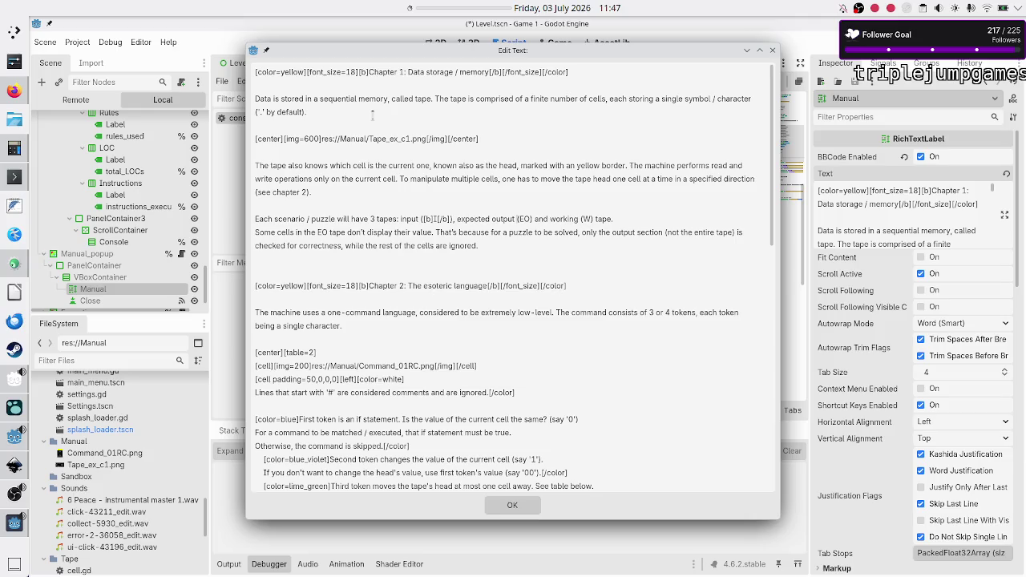
pyautogui.write('[]')
pyautogui.write('/b')
pyautogui.write('[]')
pyautogui.write('/b]EO[/b')
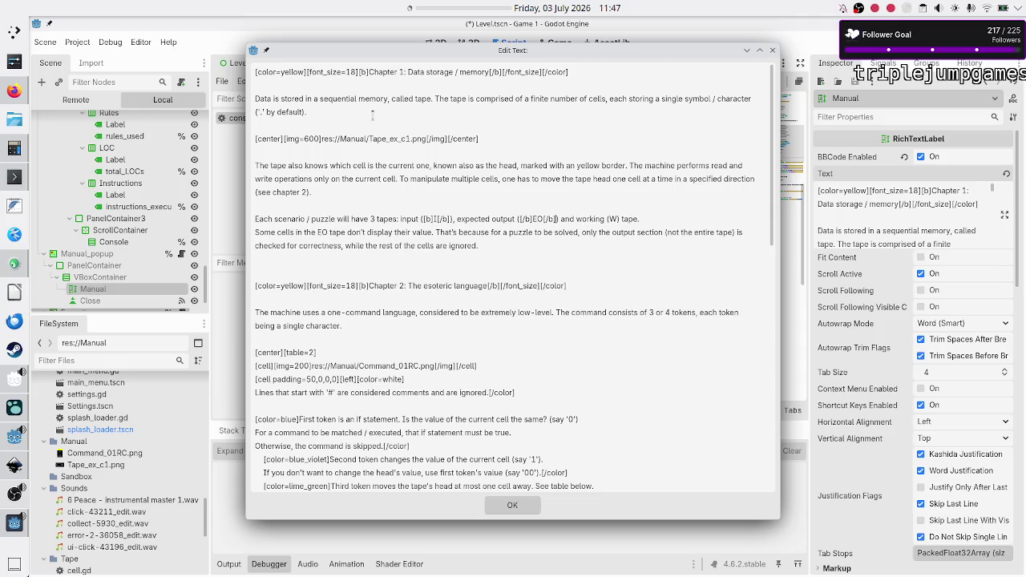
pyautogui.write('[]')
pyautogui.write('b')
pyautogui.write('[]')
pyautogui.write('/b')
pyautogui.write('[b]I')
pyautogui.write('[')
pyautogui.write('/b]')
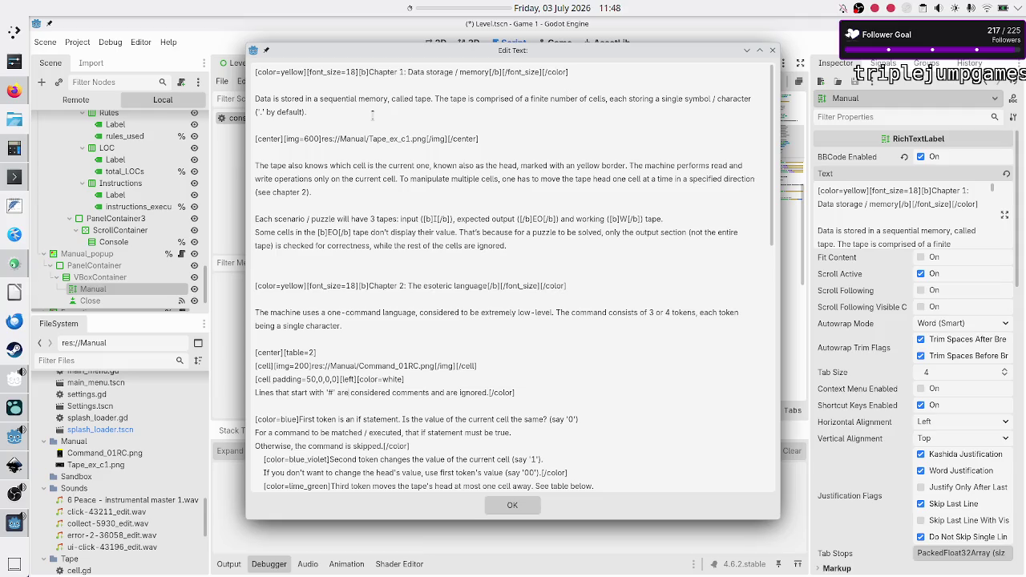
pyautogui.scroll(-3, 372, 114)
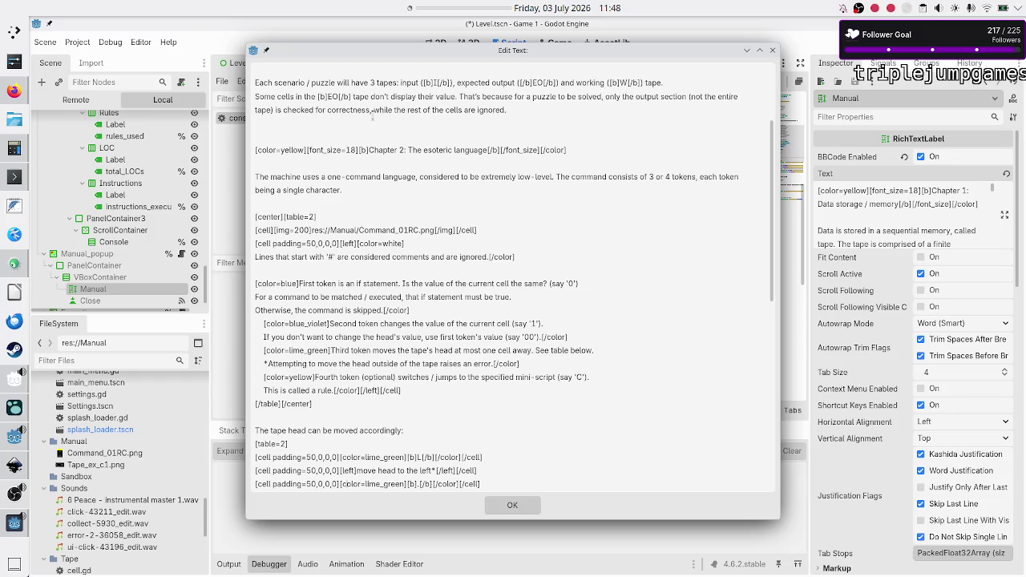
# Step: Bold I and EO in the validation-test sentence, add a 'Chapter 4: Execution' TODO heading, and run
pyautogui.scroll(-6, 372, 116)
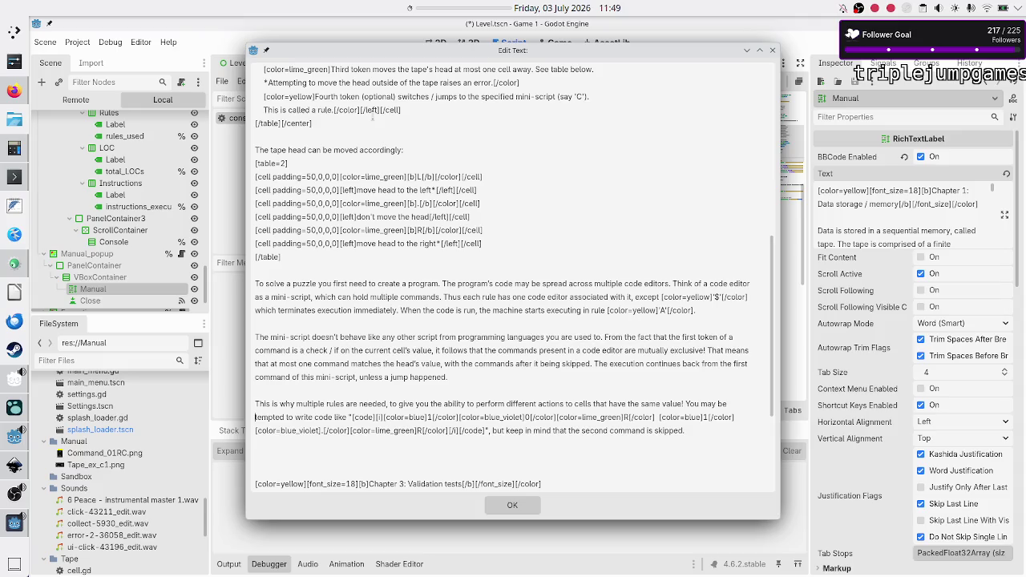
pyautogui.press('Down')
pyautogui.press('Down')
pyautogui.press('Down')
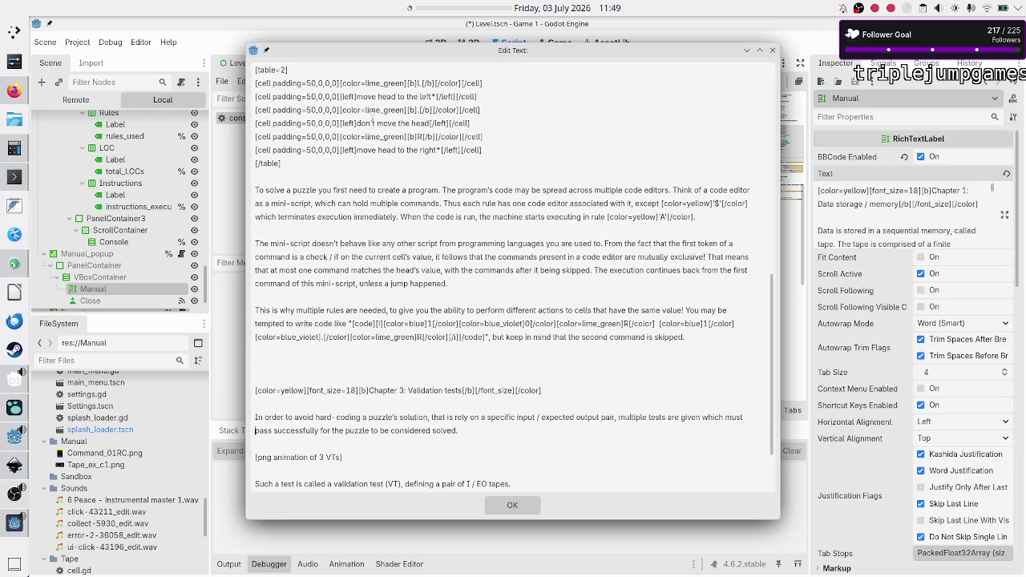
pyautogui.press('Down')
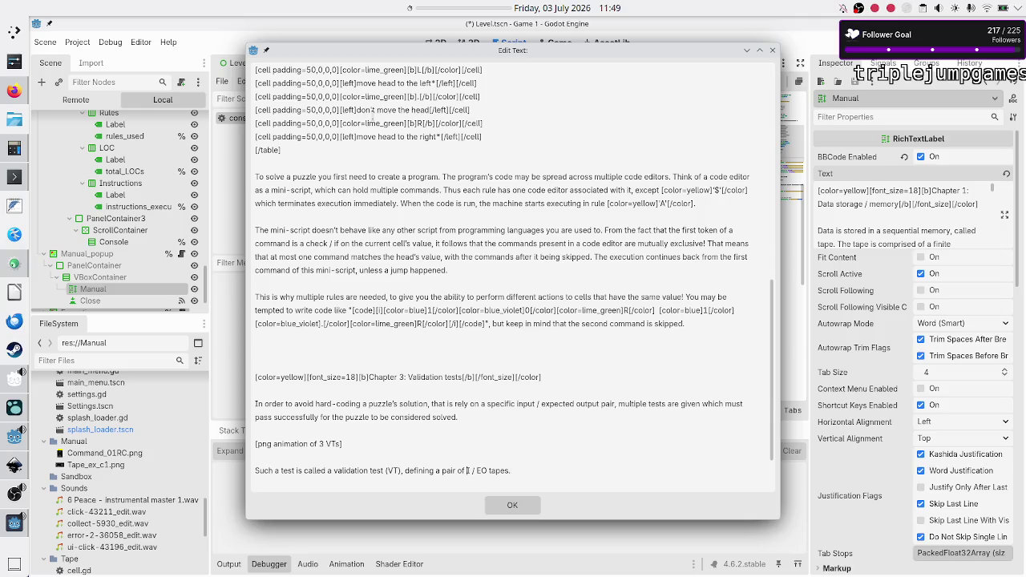
pyautogui.write('[b]I[')
pyautogui.press('BackSpace')
pyautogui.write('[]')
pyautogui.press('BackSpace')
pyautogui.press('BackSpace')
pyautogui.write('I')
pyautogui.write('[/b] / [b]EO[/b')
pyautogui.hotkey('ctrl', 'v')
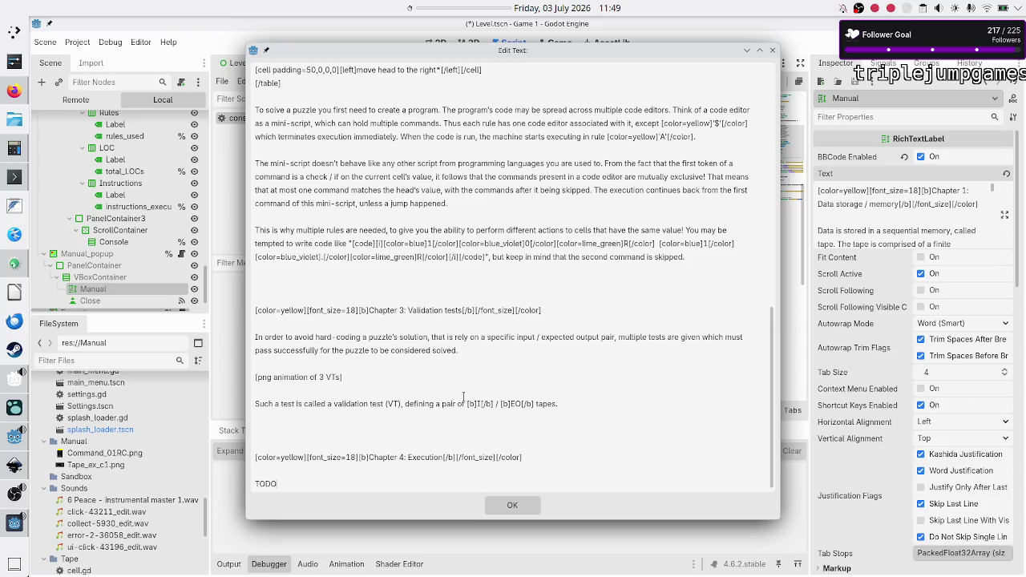
pyautogui.press('F6')
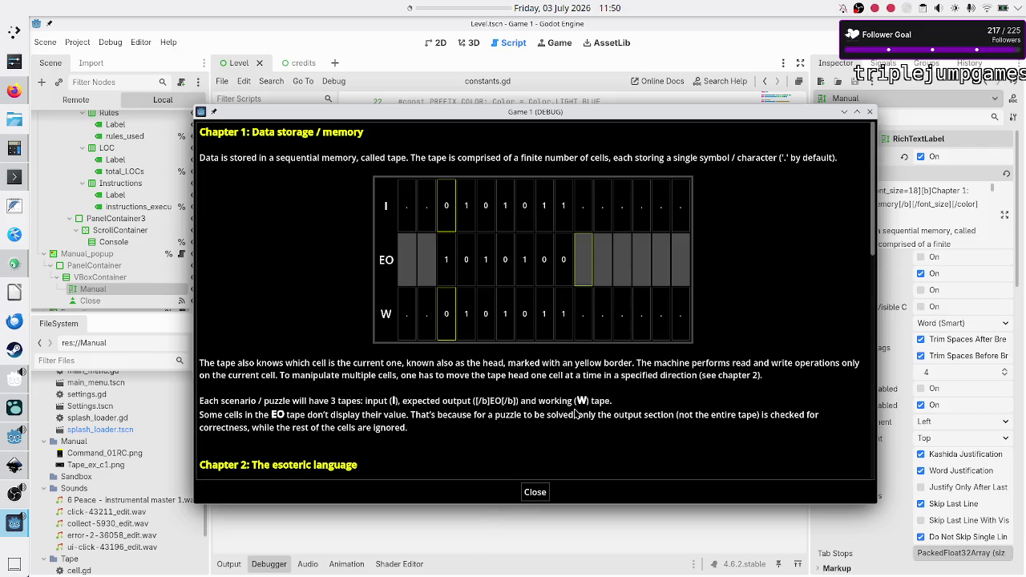
# Step: Delete the stray character after EO in the manual text and relaunch the game
pyautogui.press('F8')
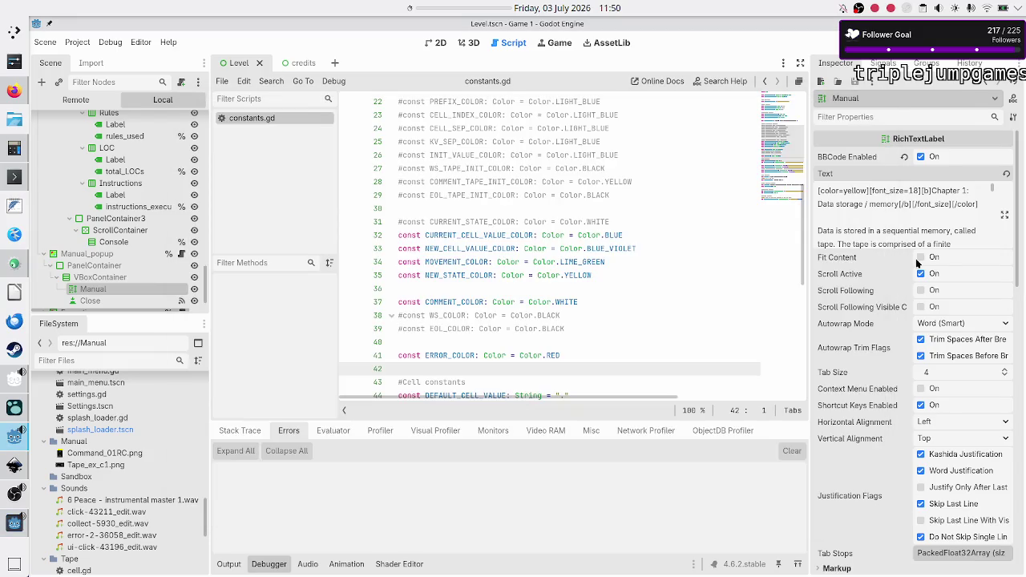
pyautogui.click(1005, 218)
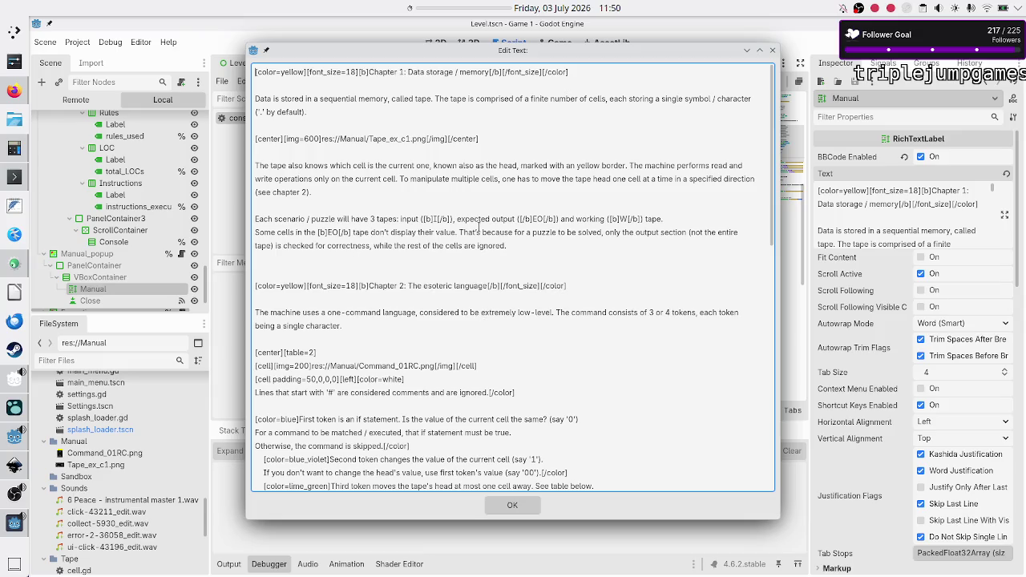
pyautogui.press('BackSpace')
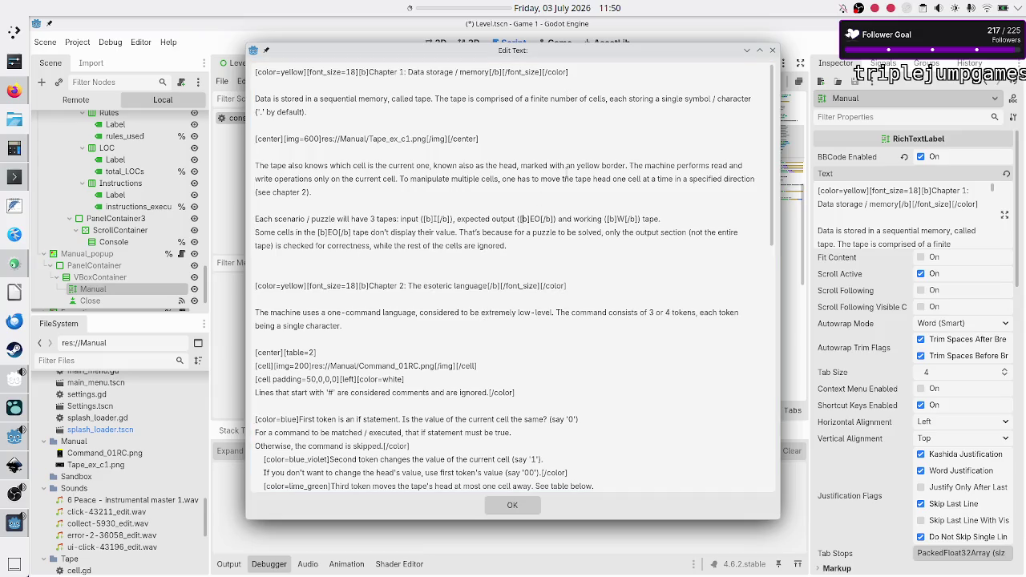
pyautogui.click(523, 506)
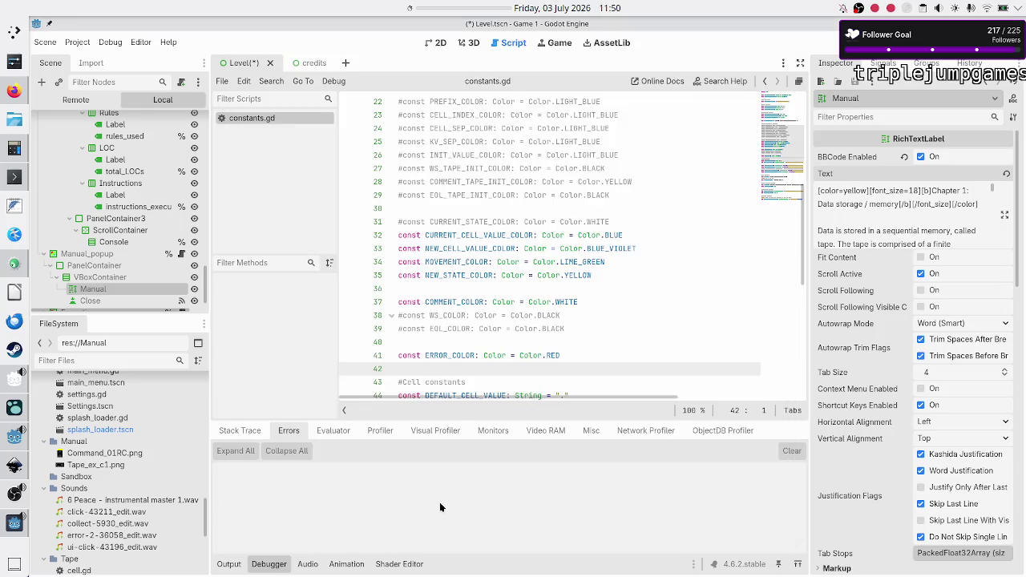
pyautogui.press('F5')
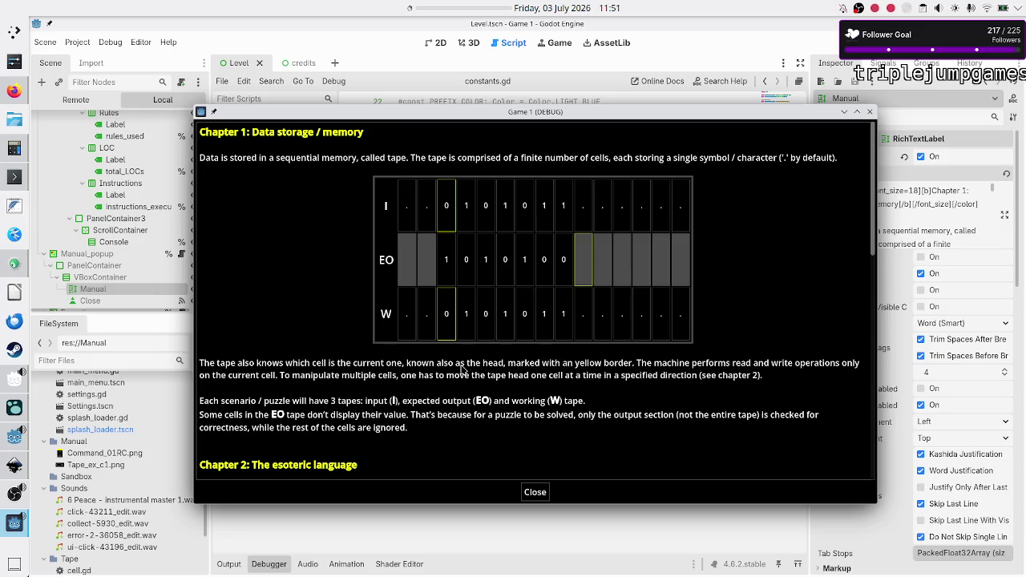
pyautogui.scroll(-1, 462, 370)
pyautogui.scroll(1, 463, 371)
pyautogui.scroll(-5, 479, 318)
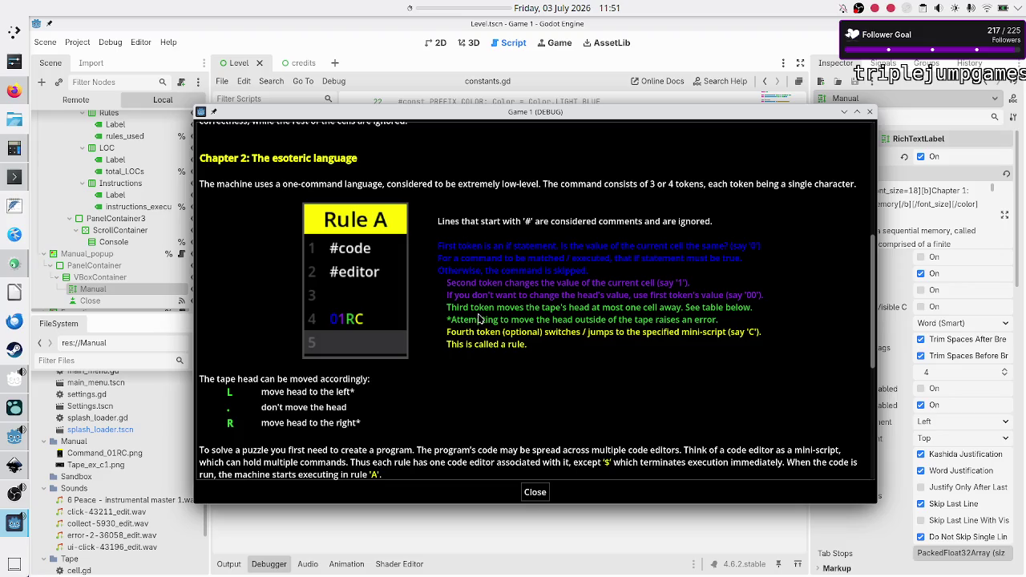
pyautogui.scroll(5, 478, 318)
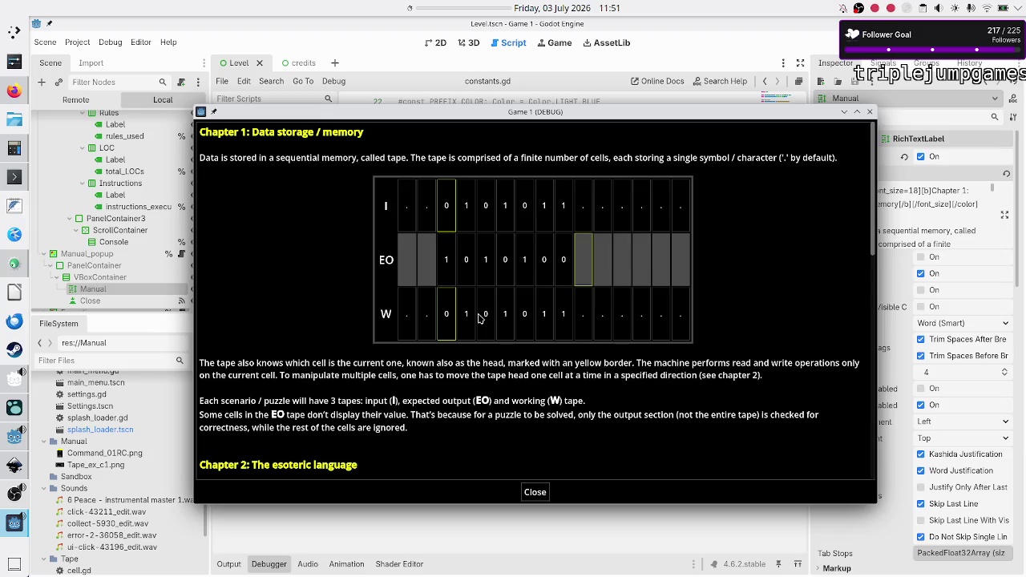
pyautogui.scroll(-5, 471, 281)
pyautogui.scroll(5, 470, 282)
pyautogui.scroll(-8, 471, 282)
pyautogui.scroll(4, 471, 282)
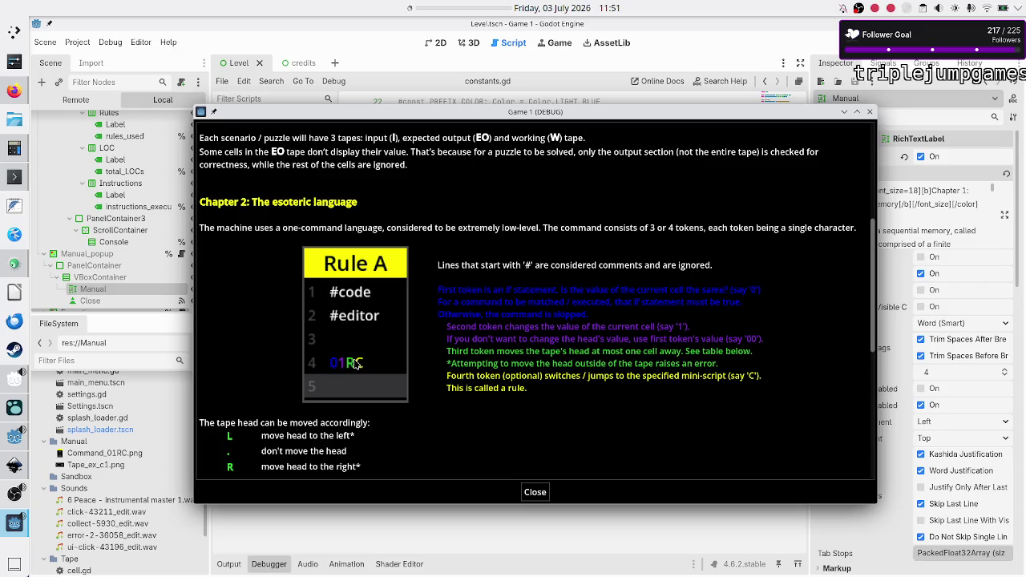
pyautogui.scroll(3, 357, 363)
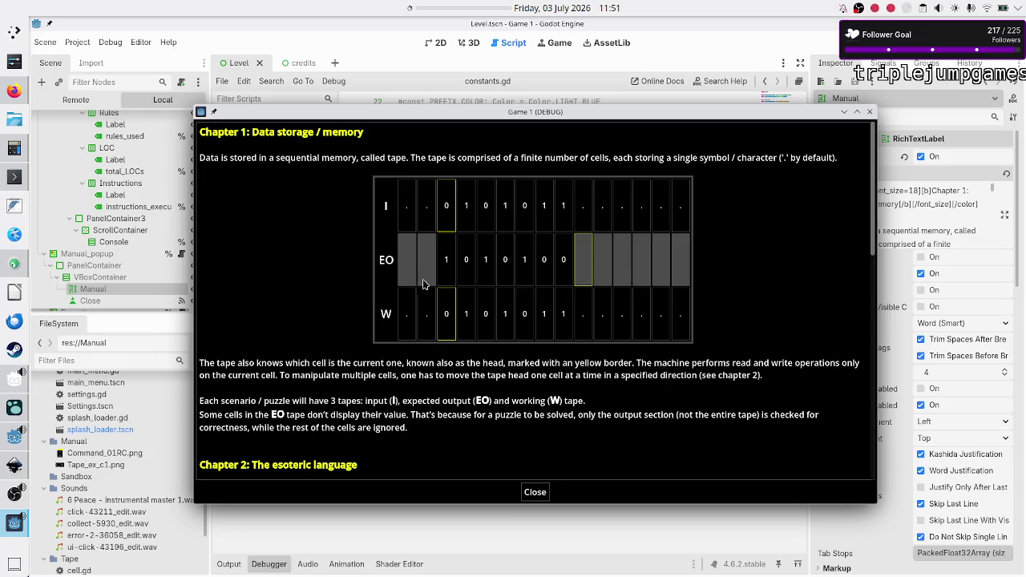
pyautogui.scroll(-1, 437, 287)
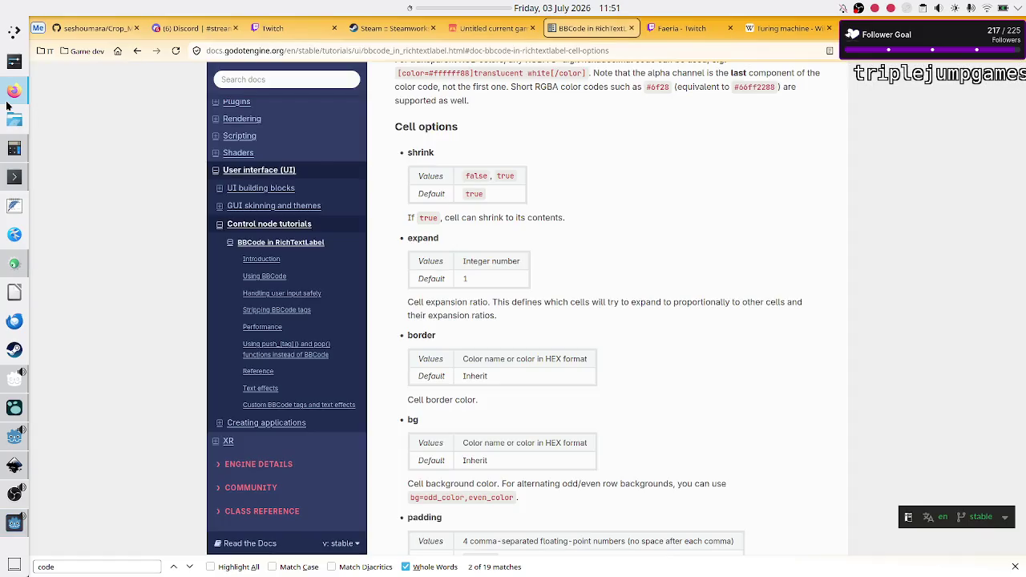
# Step: Scroll the BBCode in RichTextLabel docs down to the colour constants chart and open it full-size
pyautogui.click(15, 91)
pyautogui.scroll(-15, 602, 251)
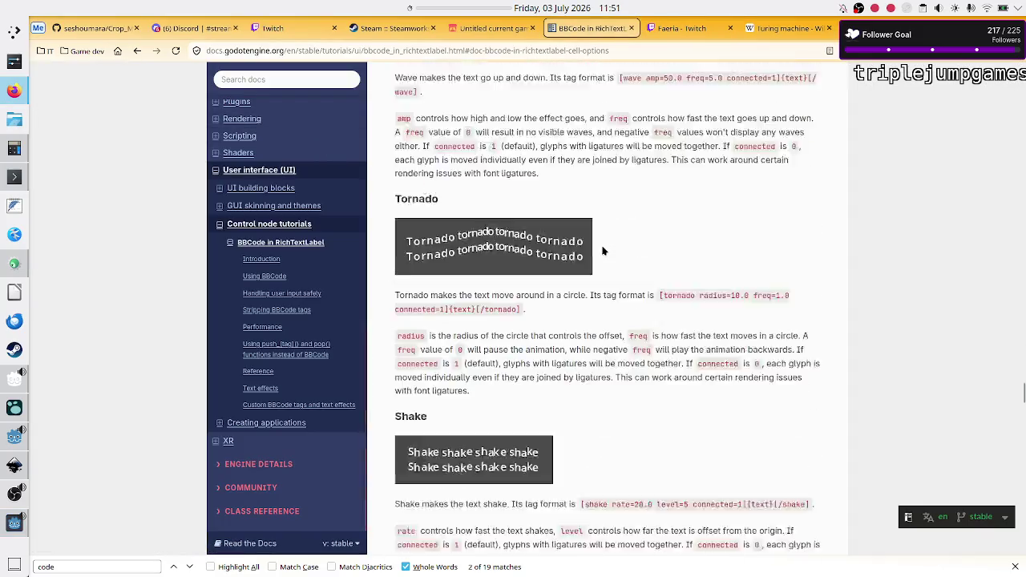
pyautogui.scroll(-10, 602, 251)
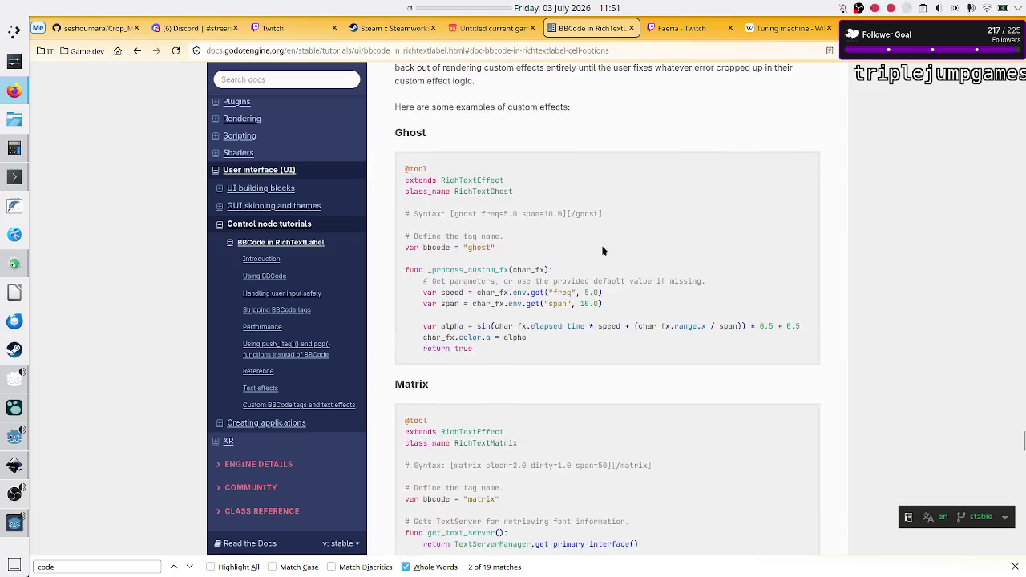
pyautogui.scroll(-10, 603, 247)
pyautogui.scroll(10, 603, 248)
pyautogui.scroll(-9, 603, 248)
pyautogui.scroll(-8, 603, 251)
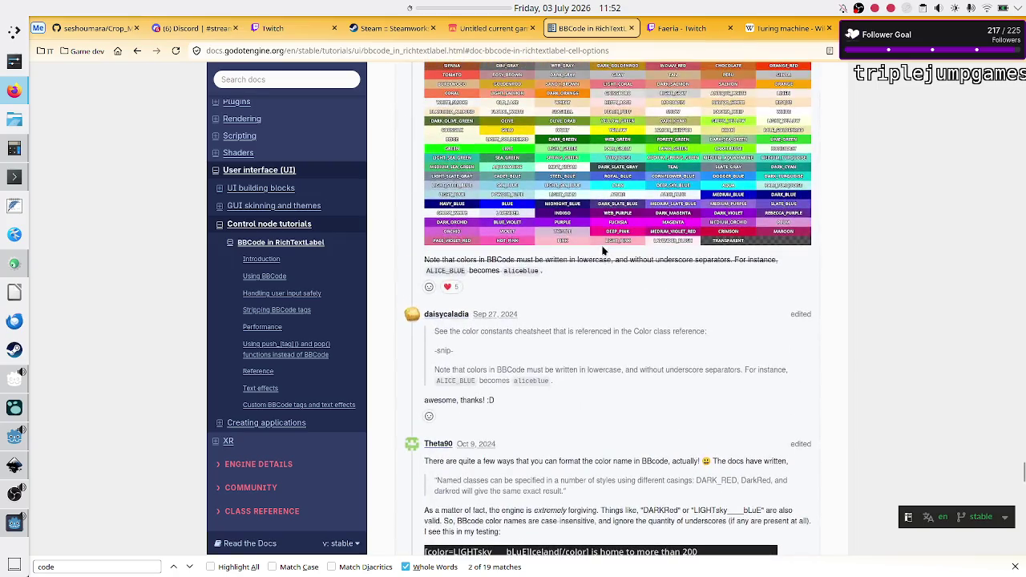
pyautogui.click(606, 191)
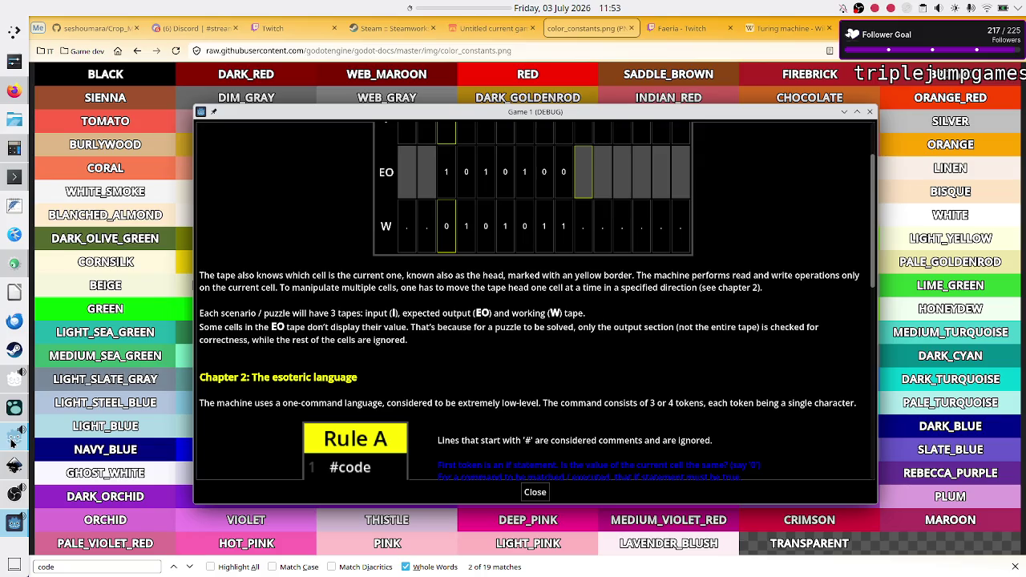
pyautogui.moveTo(11, 444)
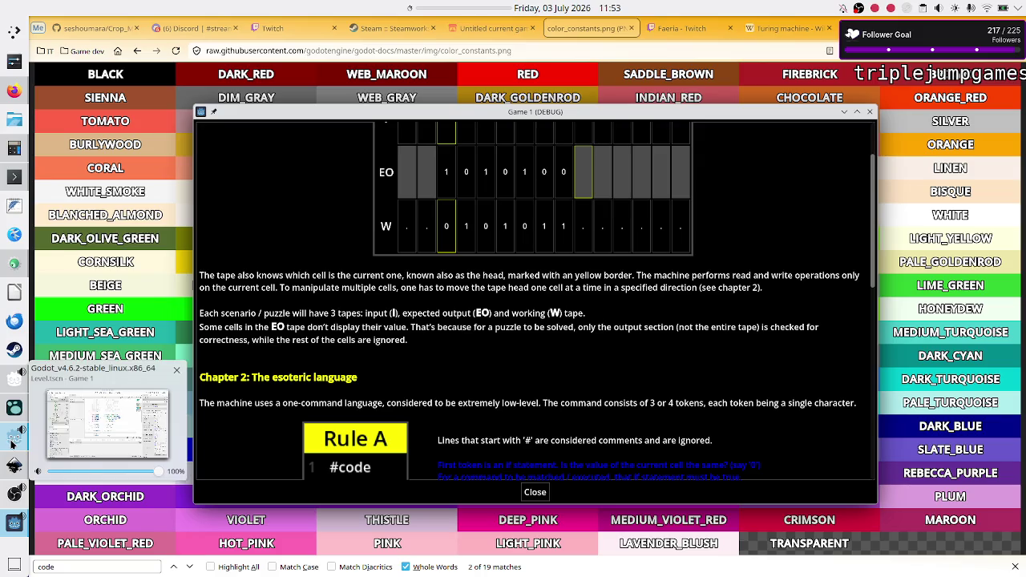
pyautogui.click(11, 444)
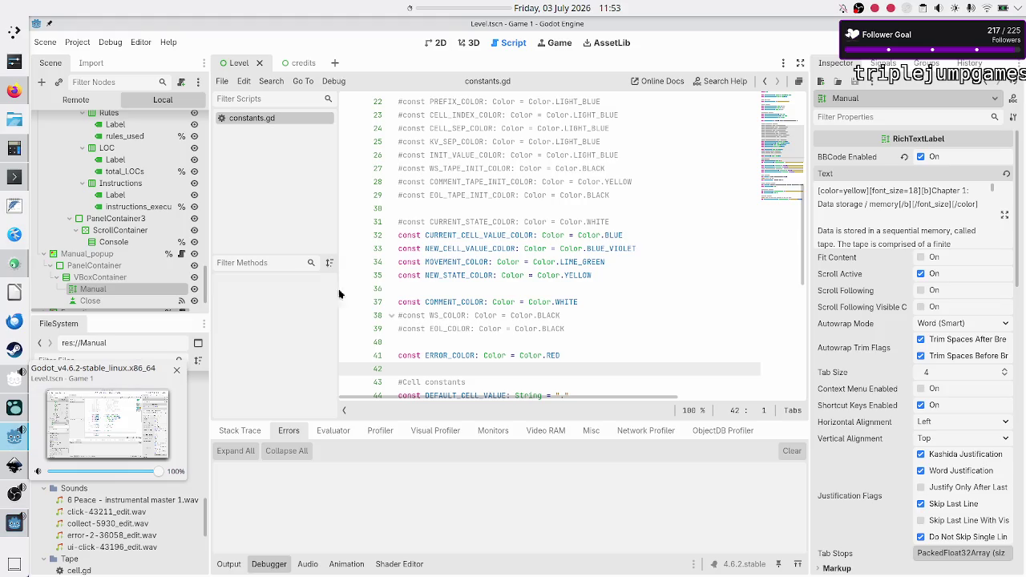
# Step: Change the Chapter 1 heading colour from yellow to dark_turquoise, checking the name against the browser chart
pyautogui.click(1004, 215)
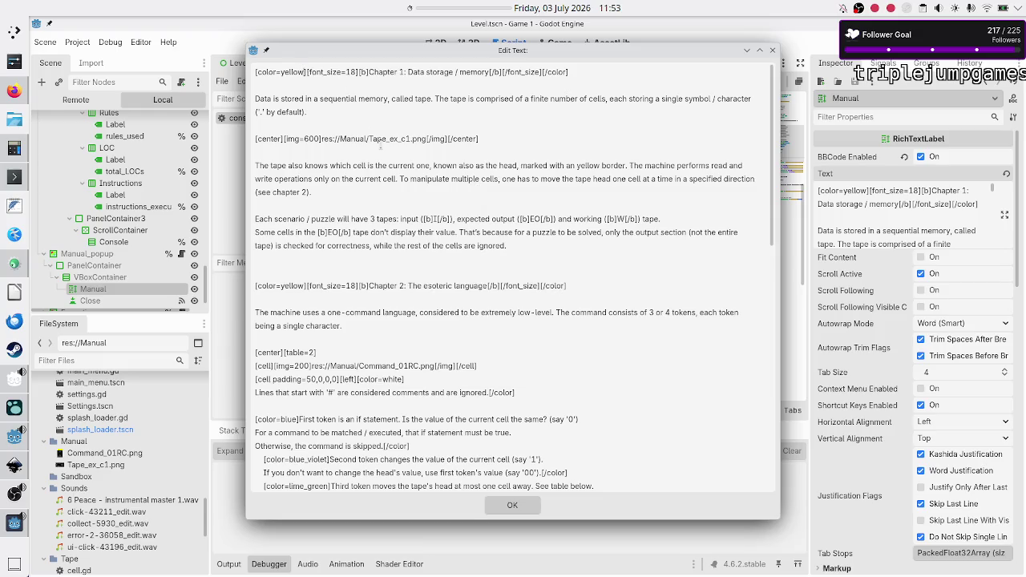
pyautogui.press('BackSpace')
pyautogui.press('BackSpace')
pyautogui.press('BackSpace')
pyautogui.write('dark')
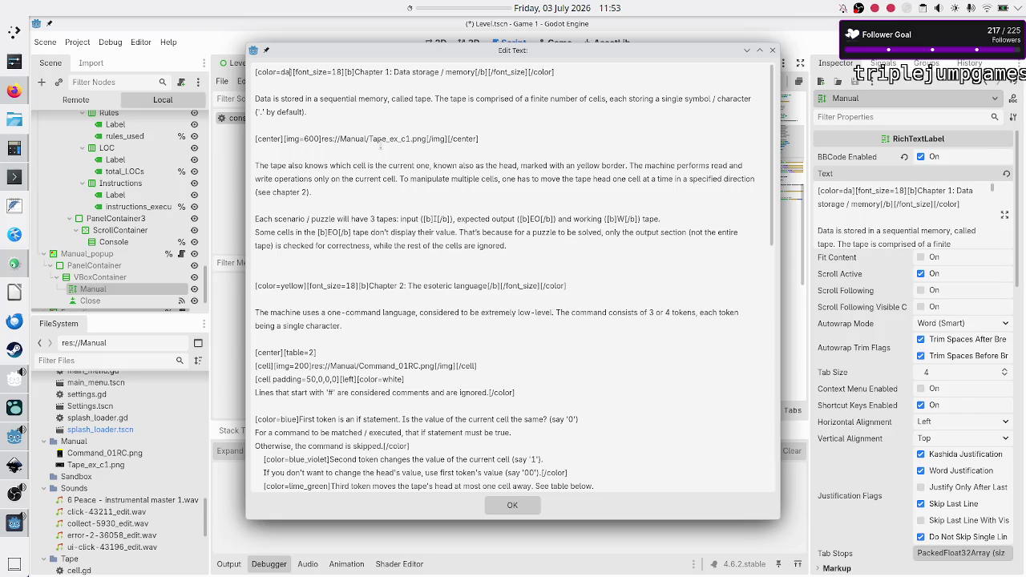
pyautogui.write('_turqu')
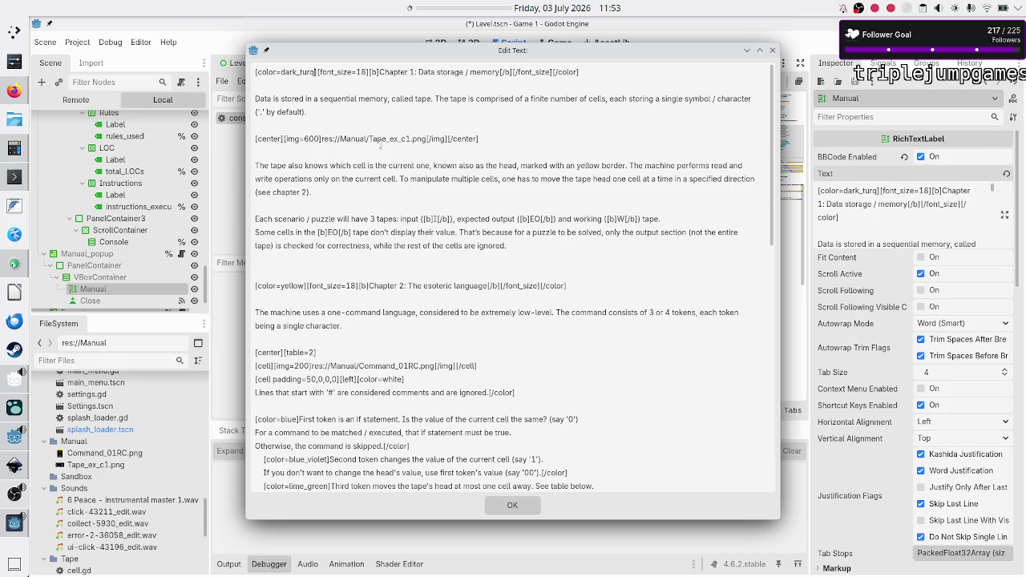
pyautogui.press('BackSpace')
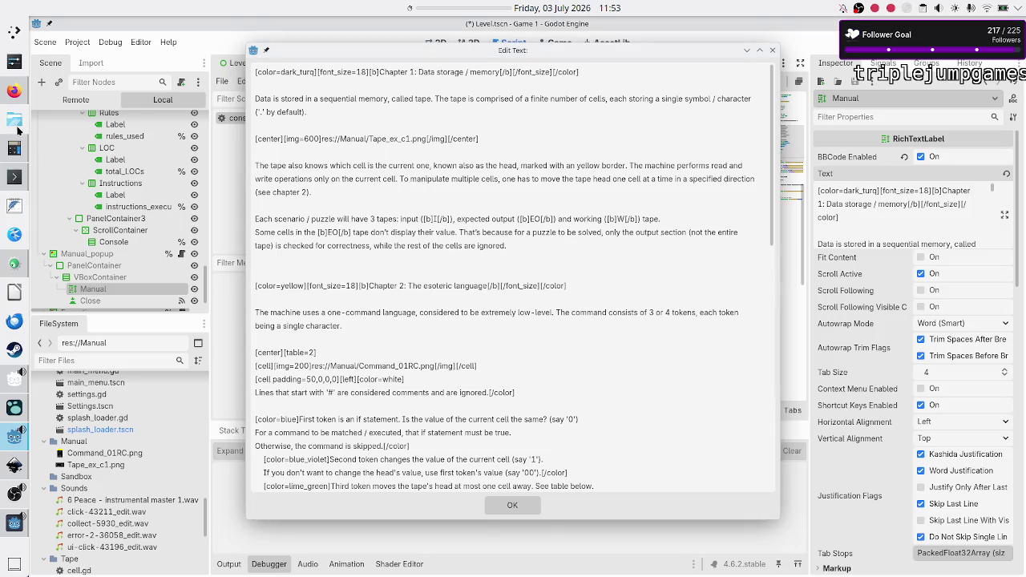
pyautogui.click(14, 90)
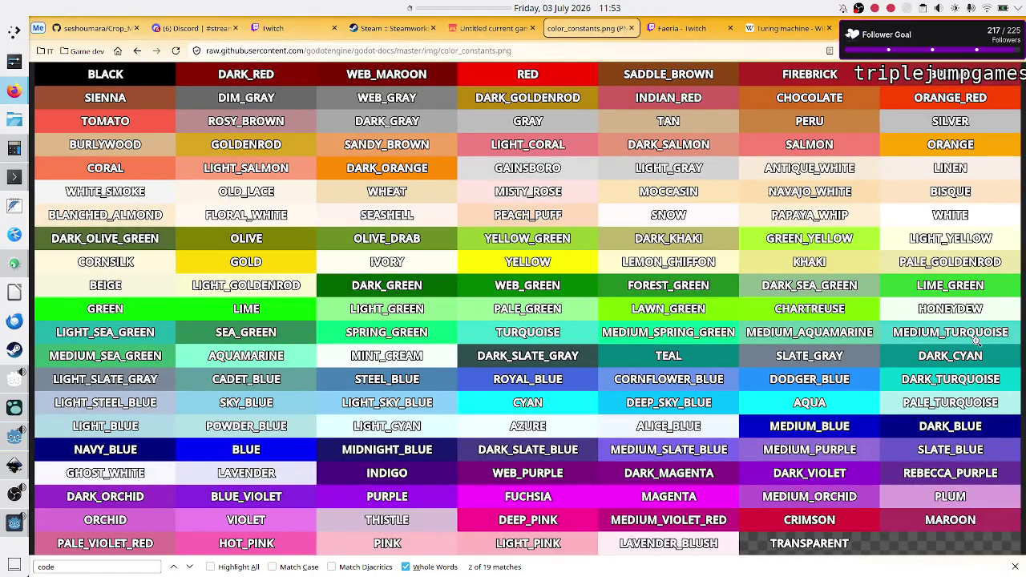
pyautogui.hotkey('alt', 'Tab')
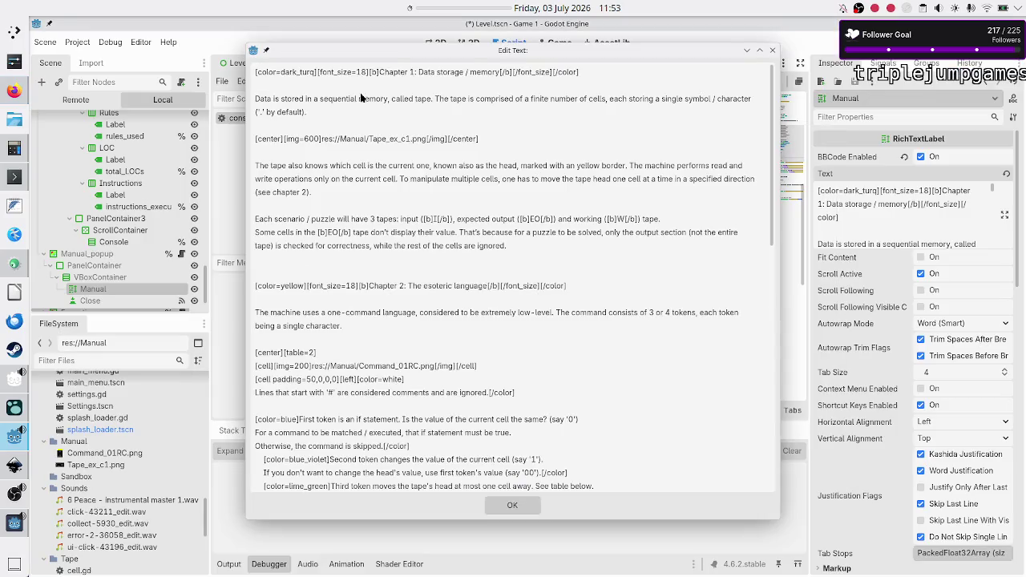
pyautogui.click(318, 72)
pyautogui.write('u')
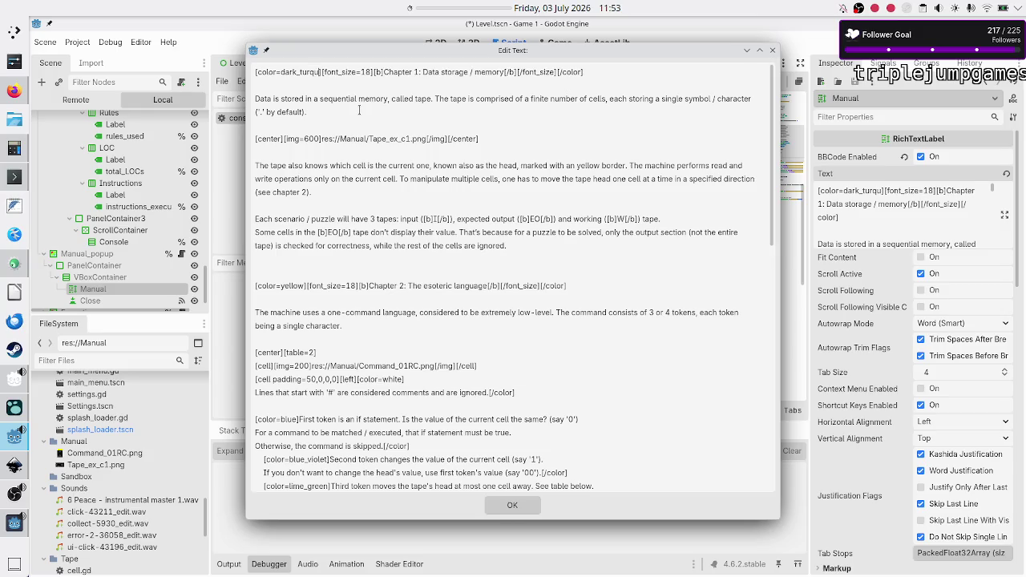
pyautogui.write('o')
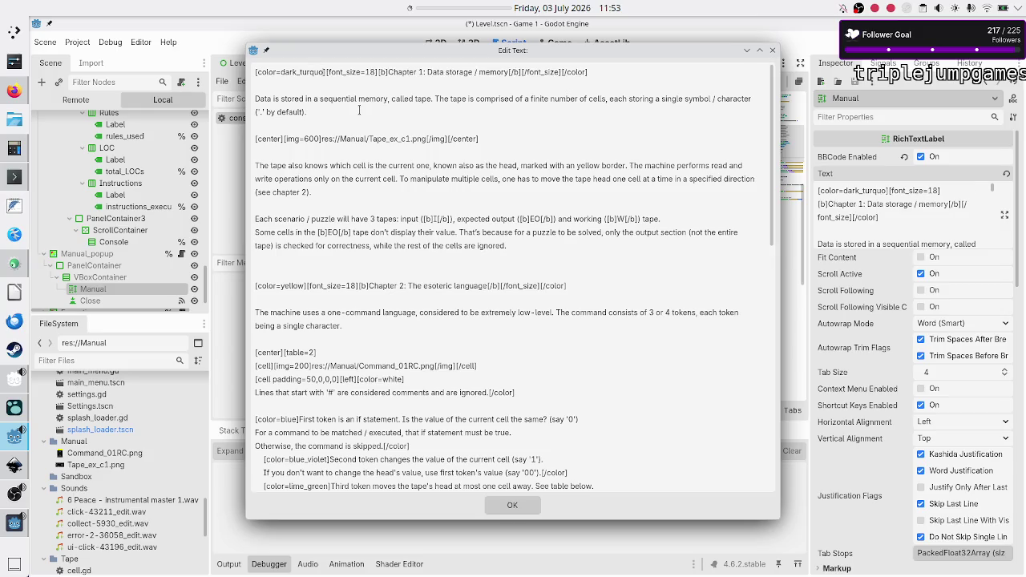
pyautogui.write('ise')
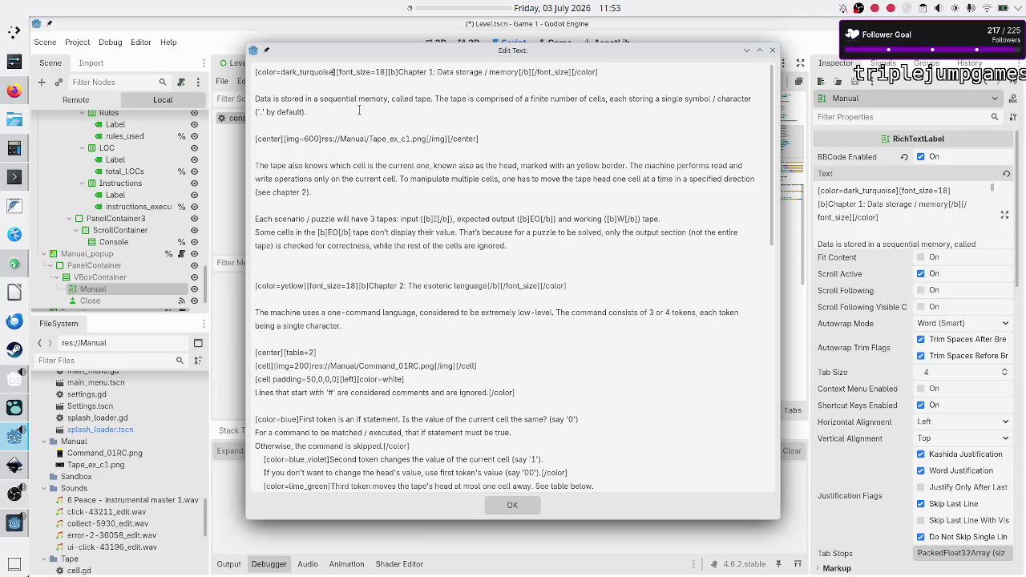
pyautogui.hotkey('shift', 'Left')
pyautogui.hotkey('shift', 'Left')
pyautogui.hotkey('shift', 'Left')
pyautogui.hotkey('ctrl', 'c')
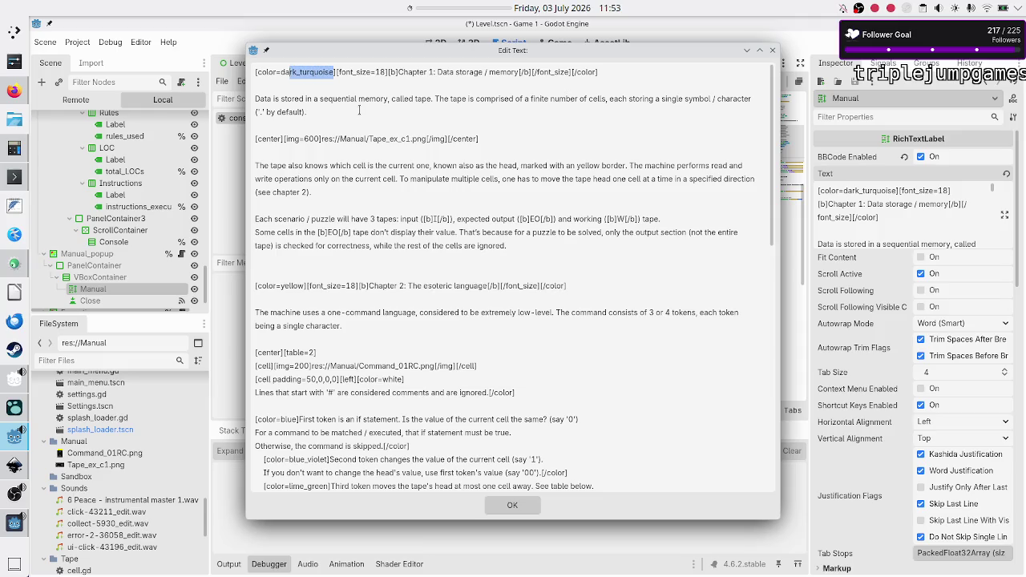
pyautogui.press('Down')
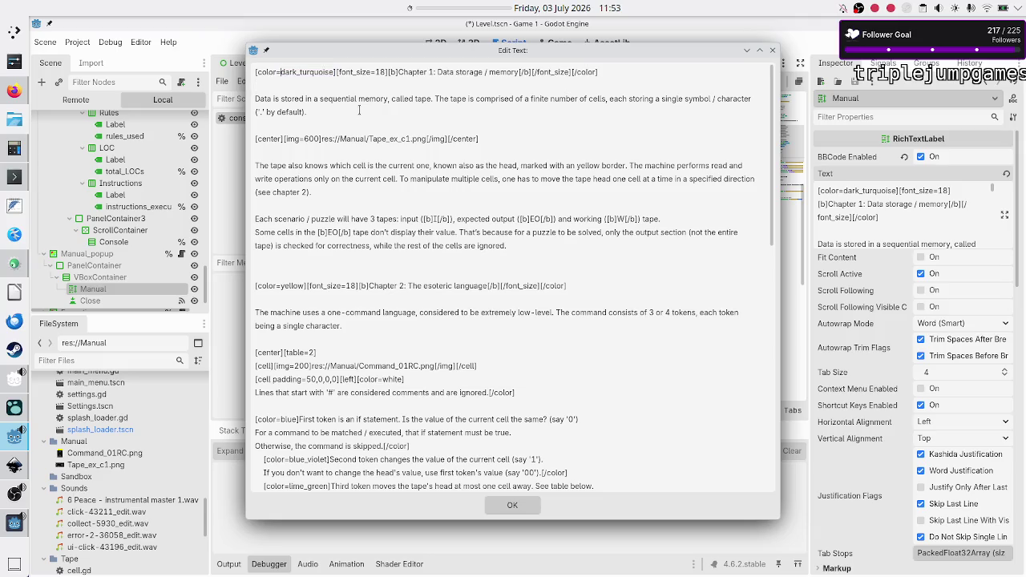
pyautogui.press('Right')
pyautogui.press('Right')
pyautogui.press('Right')
pyautogui.click(507, 507)
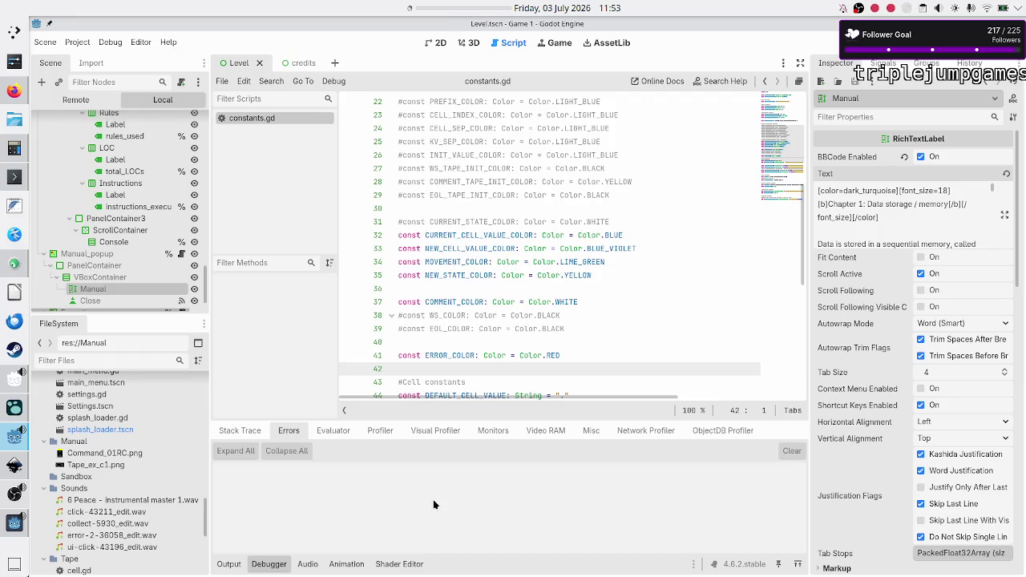
pyautogui.hotkey('alt', 'Tab')
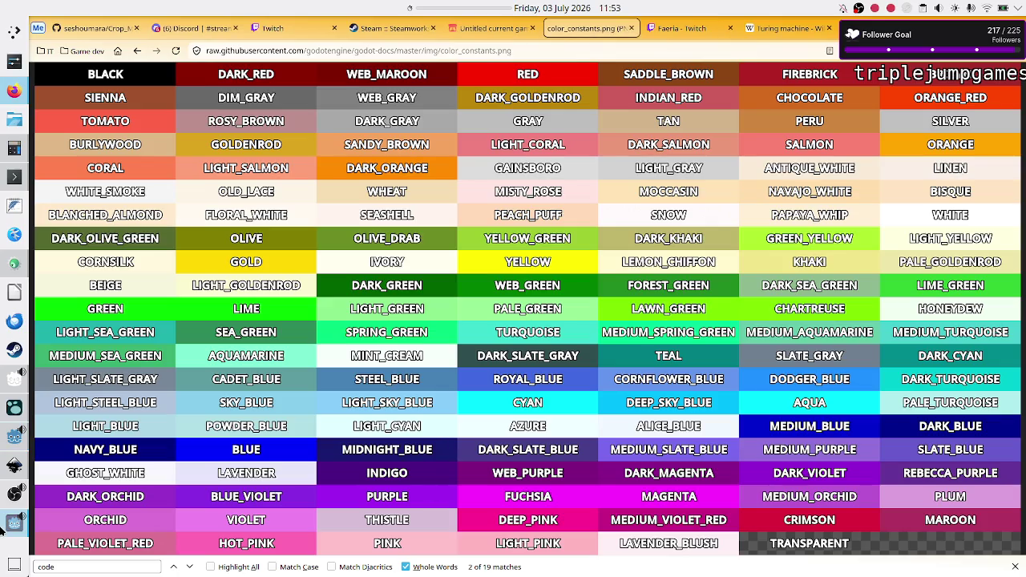
# Step: Glance at the running game's manual, then reopen the Manual label's full BBCode text in the editor
pyautogui.hotkey('alt', 'Tab')
pyautogui.scroll(2, 377, 311)
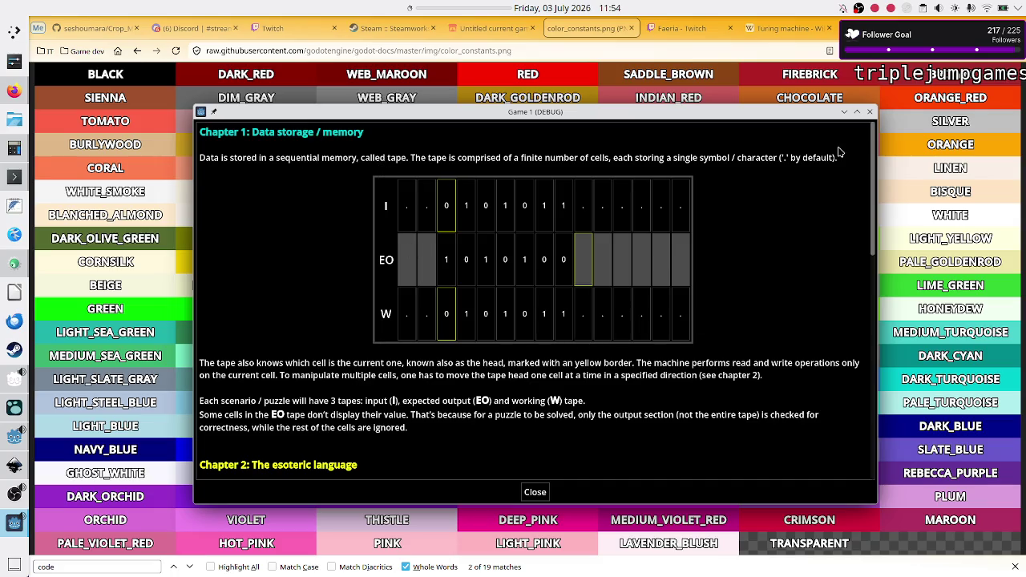
pyautogui.click(14, 440)
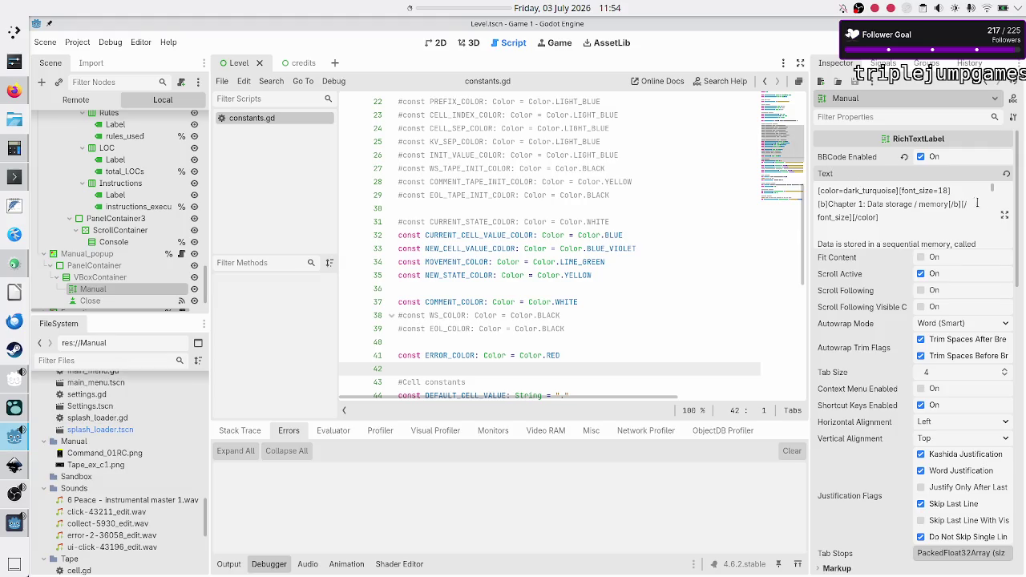
pyautogui.click(1005, 215)
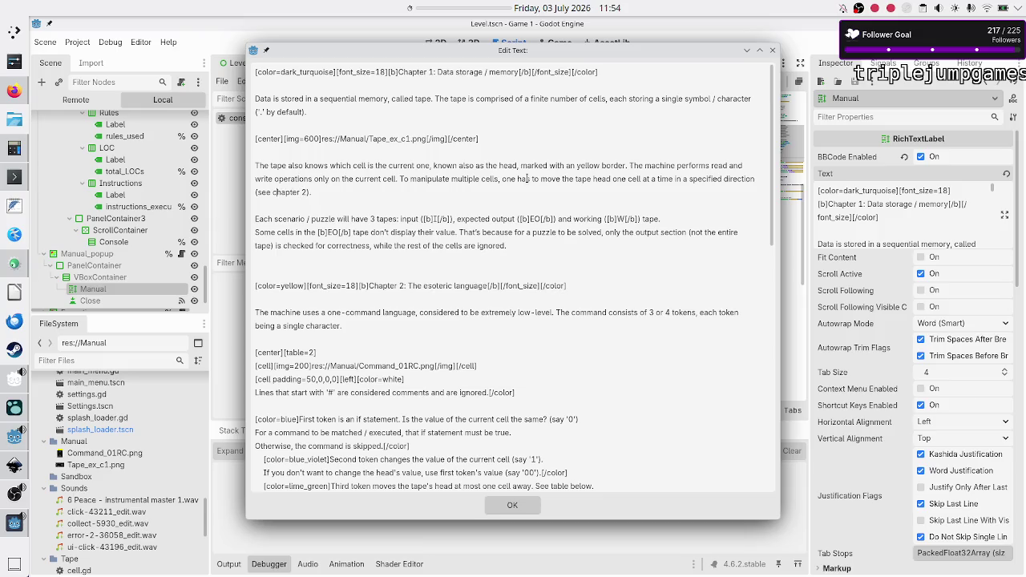
# Step: Wrap the 'chapter 2' cross-reference in [color=dark_turquoise] tags
pyautogui.write('[color]')
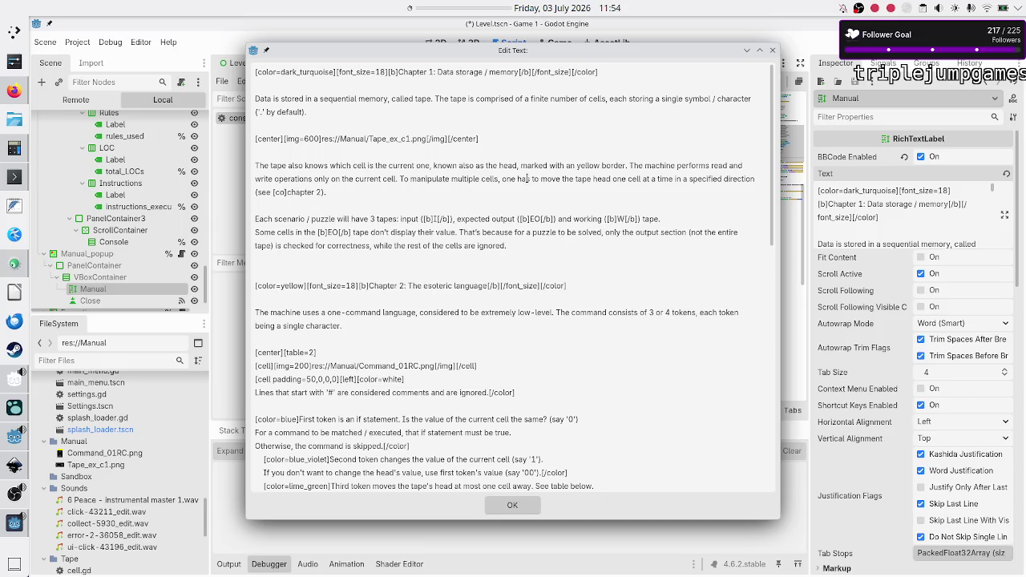
pyautogui.write('r=')
pyautogui.hotkey('ctrl', 'v')
pyautogui.write('[/color')
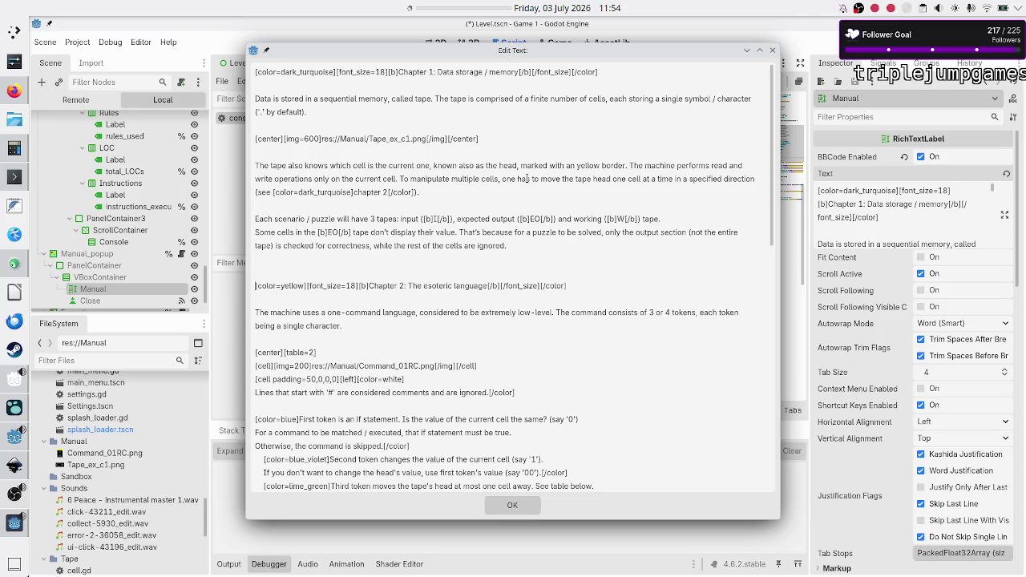
# Step: Change the Chapter 2, 3 and 4 heading colours to dark_turquoise and apply the text
pyautogui.press('BackSpace')
pyautogui.press('BackSpace')
pyautogui.press('BackSpace')
pyautogui.write('dark_turquoise')
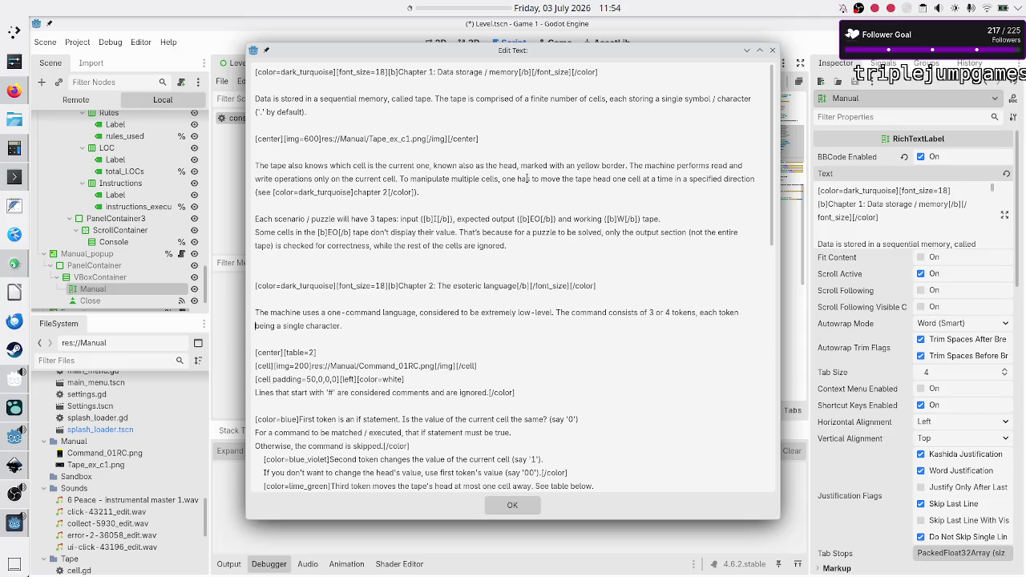
pyautogui.scroll(-5, 527, 178)
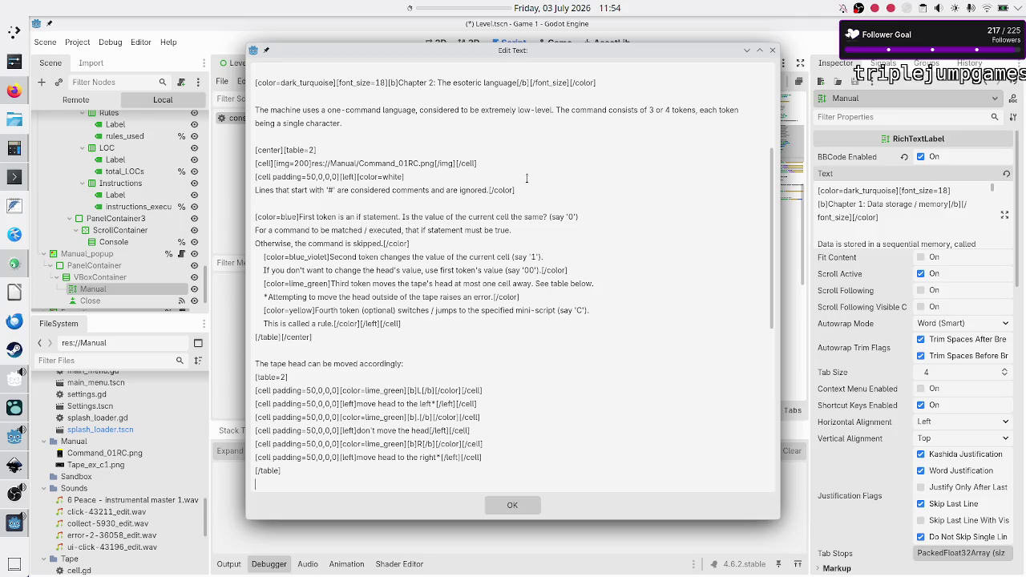
pyautogui.scroll(-4, 527, 178)
pyautogui.scroll(-4, 527, 178)
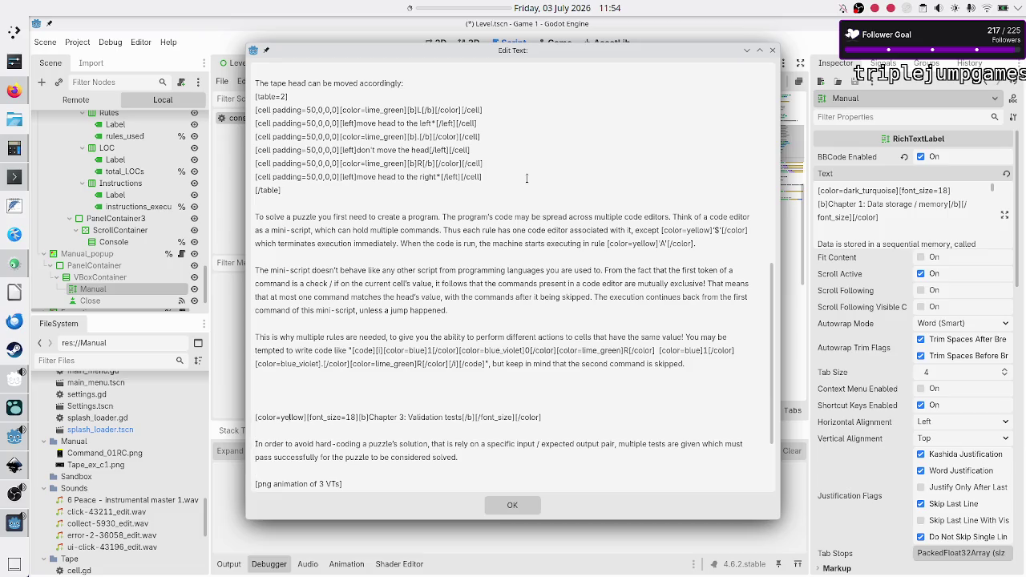
pyautogui.write('dark_turquoise')
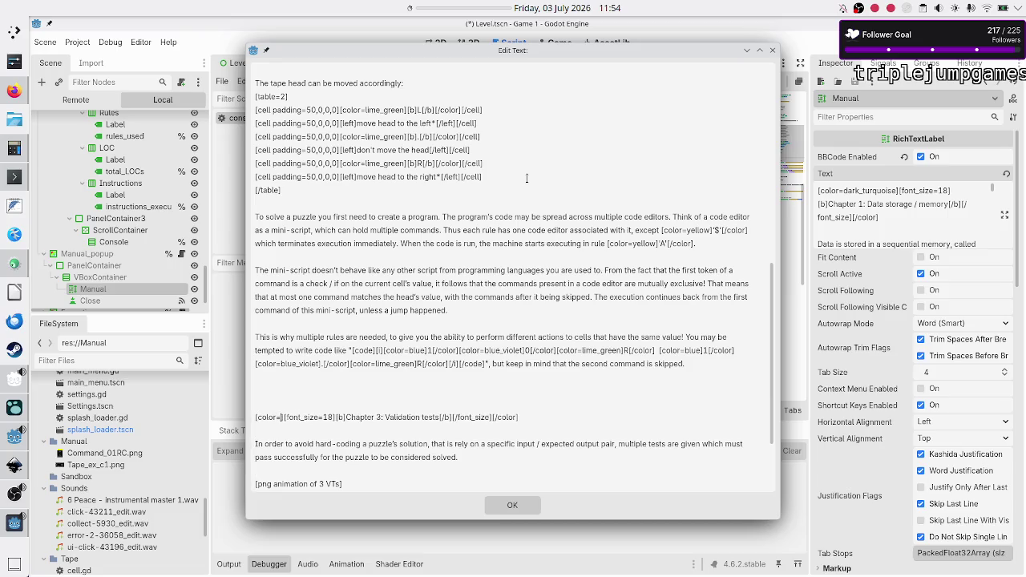
pyautogui.scroll(-3, 526, 178)
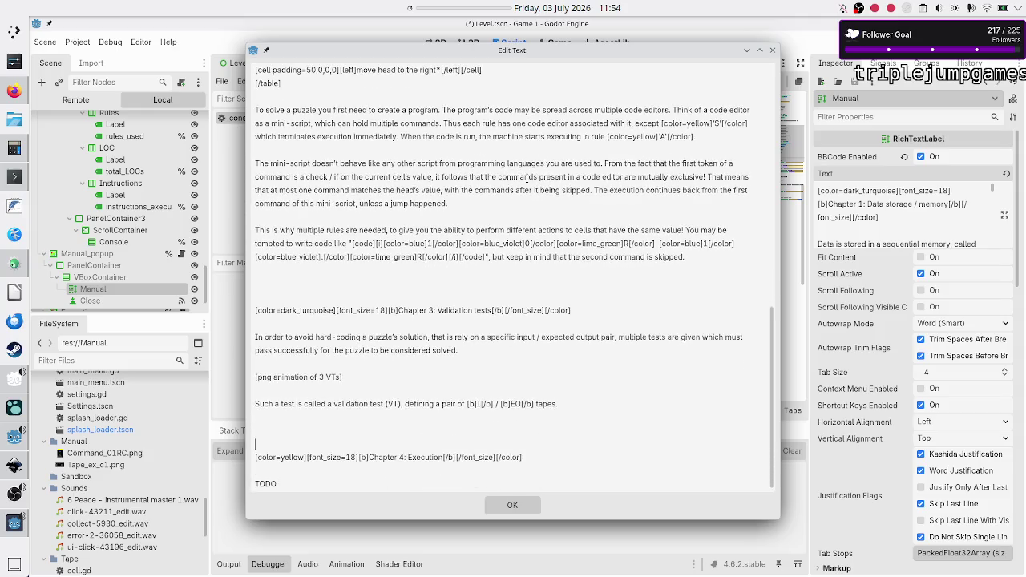
pyautogui.write('dark_turquoise')
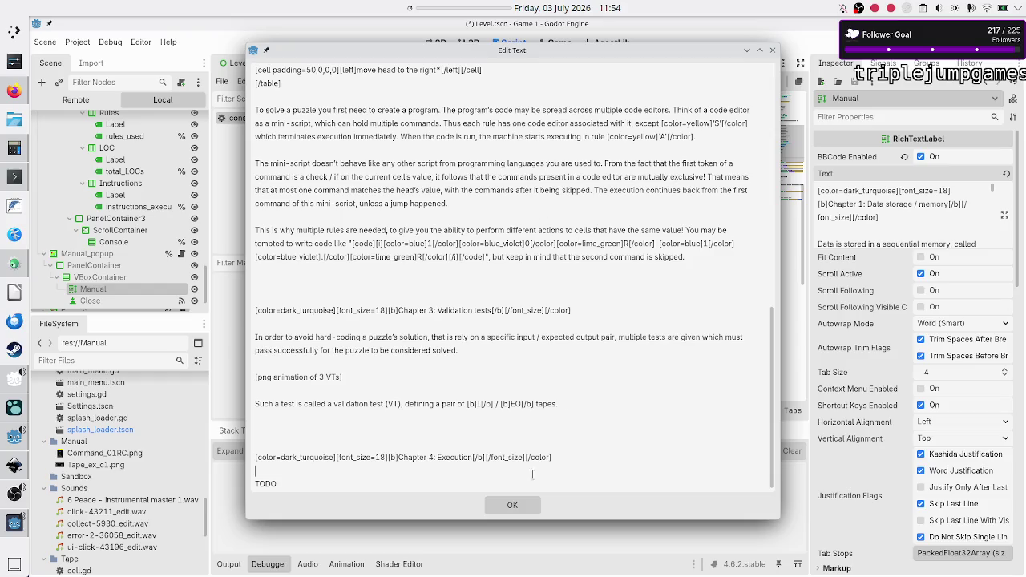
pyautogui.click(513, 506)
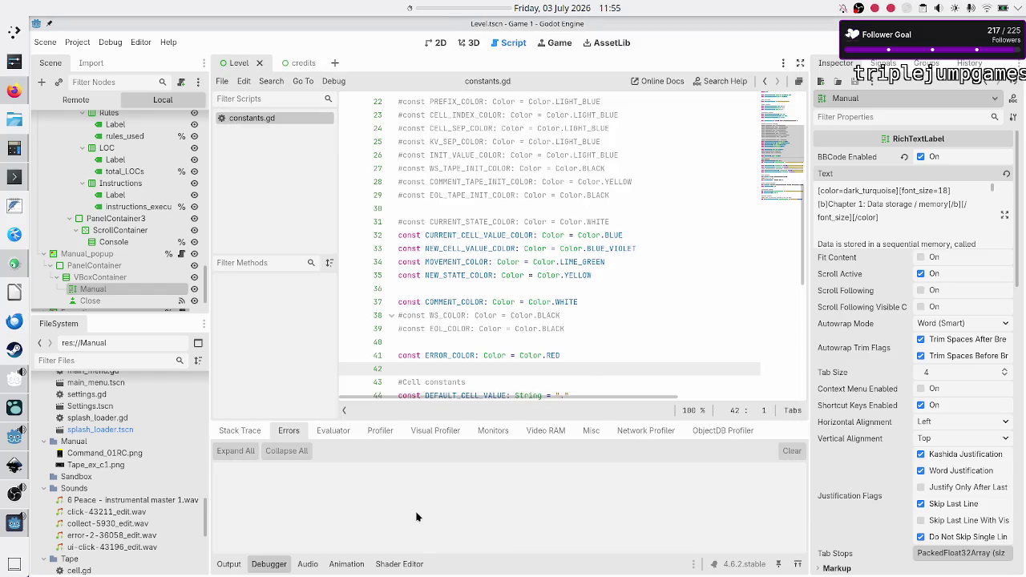
# Step: Run the game with F5 and scroll the manual to check the turquoise headings and chapter 2 link
pyautogui.press('F5')
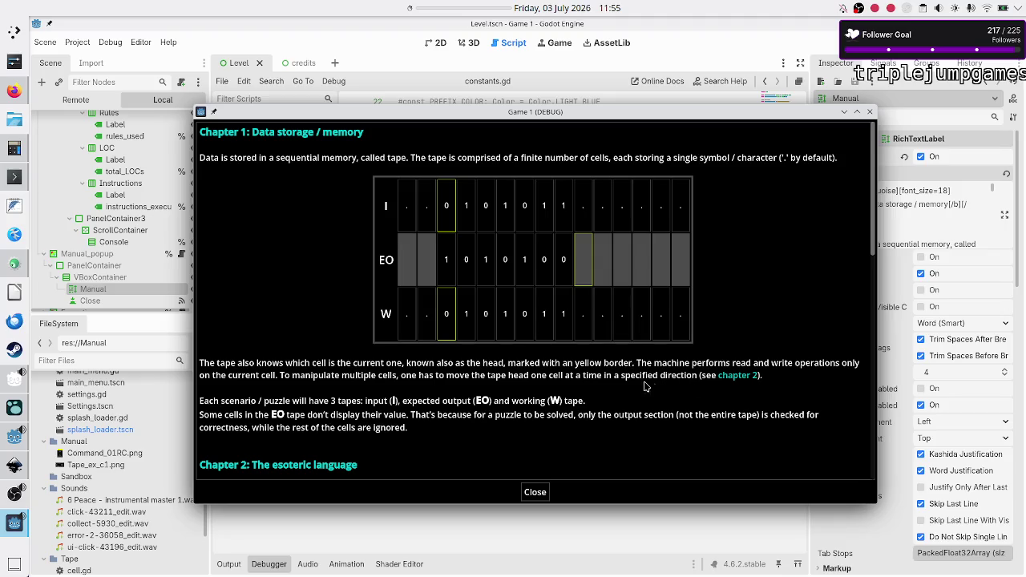
pyautogui.scroll(-6, 490, 373)
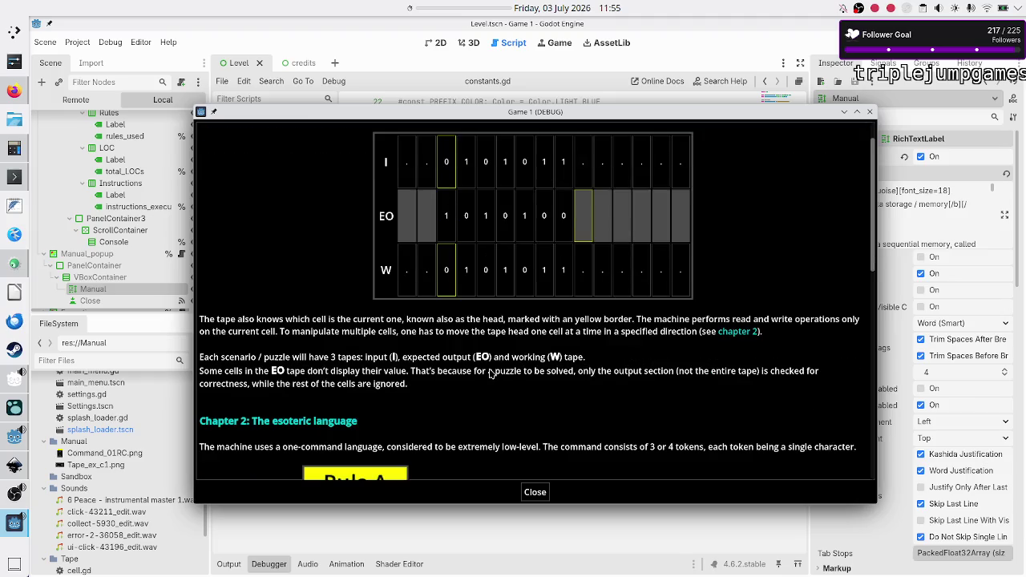
pyautogui.scroll(-7, 490, 373)
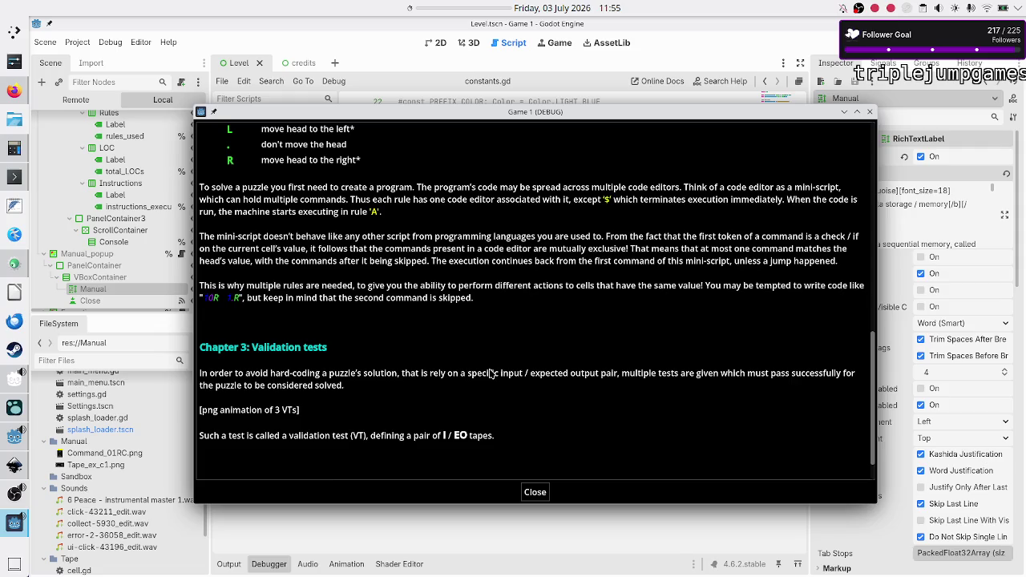
pyautogui.scroll(-1, 490, 373)
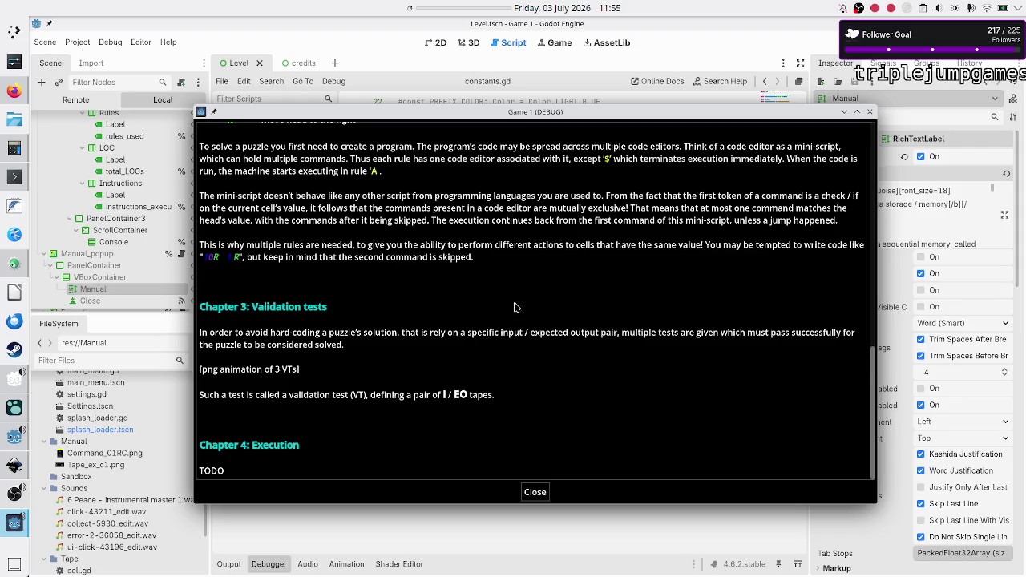
pyautogui.scroll(10, 518, 289)
pyautogui.scroll(-5, 519, 287)
pyautogui.scroll(-1, 518, 287)
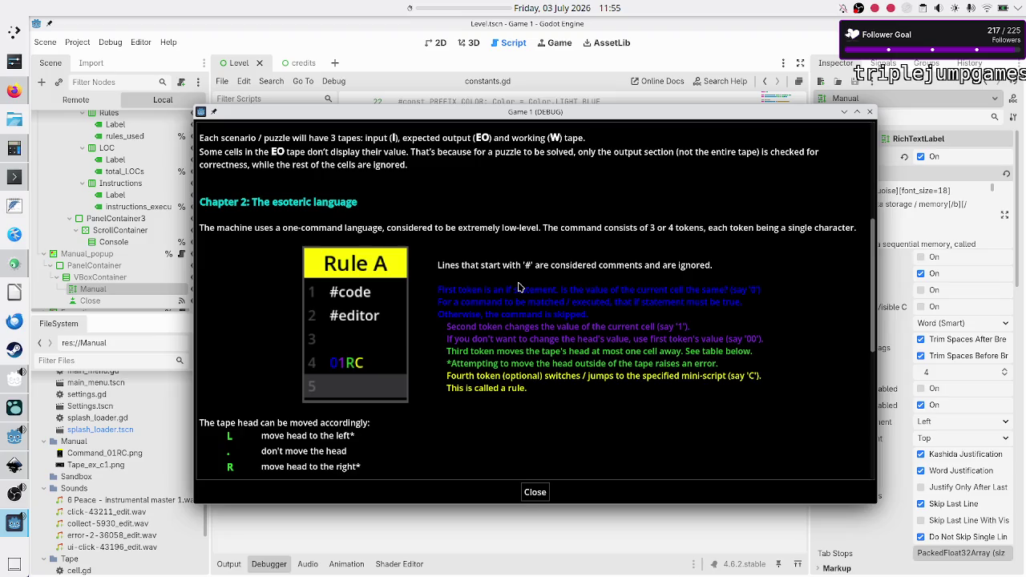
pyautogui.scroll(-5, 407, 332)
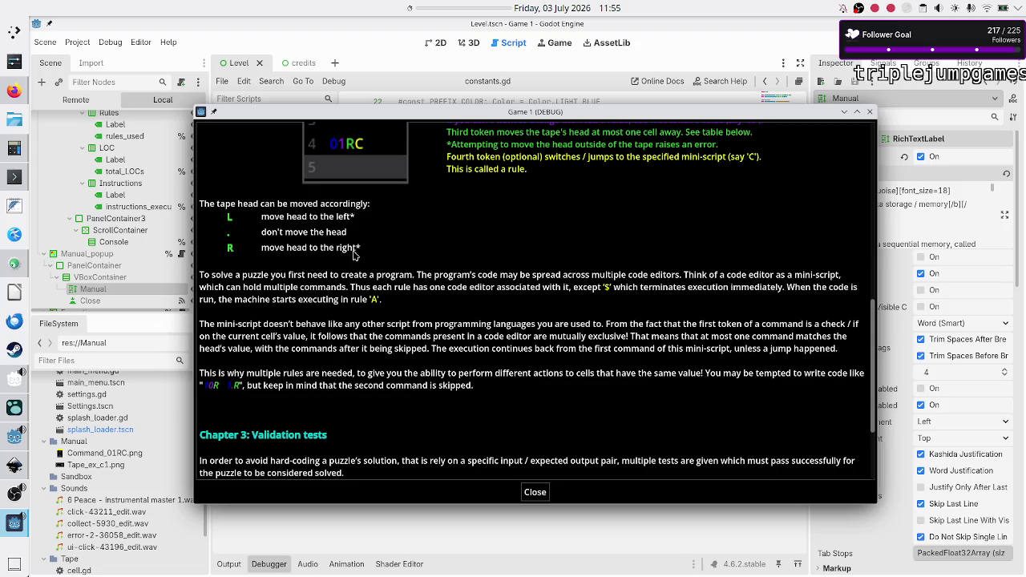
pyautogui.scroll(5, 361, 276)
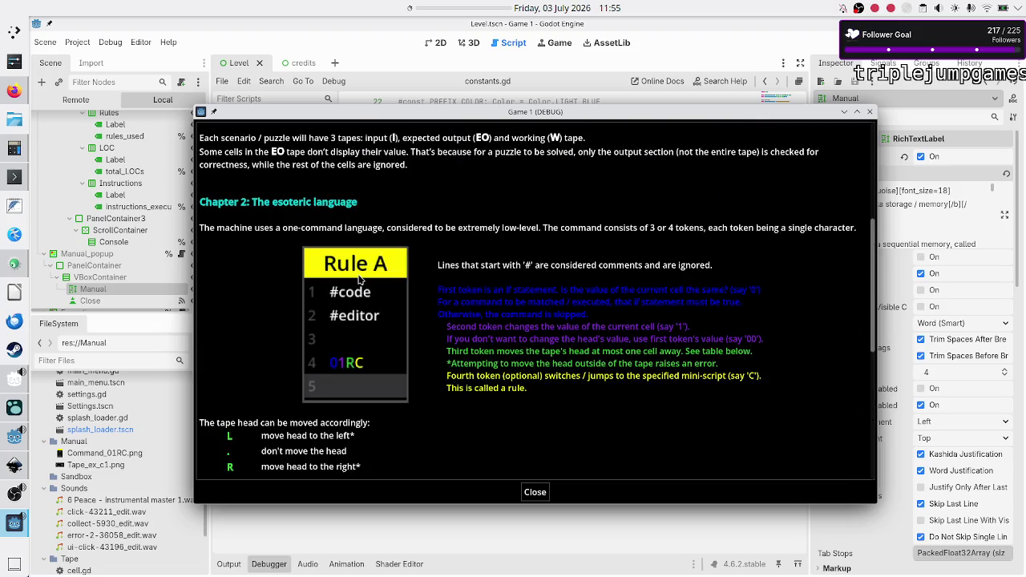
pyautogui.scroll(-2, 360, 276)
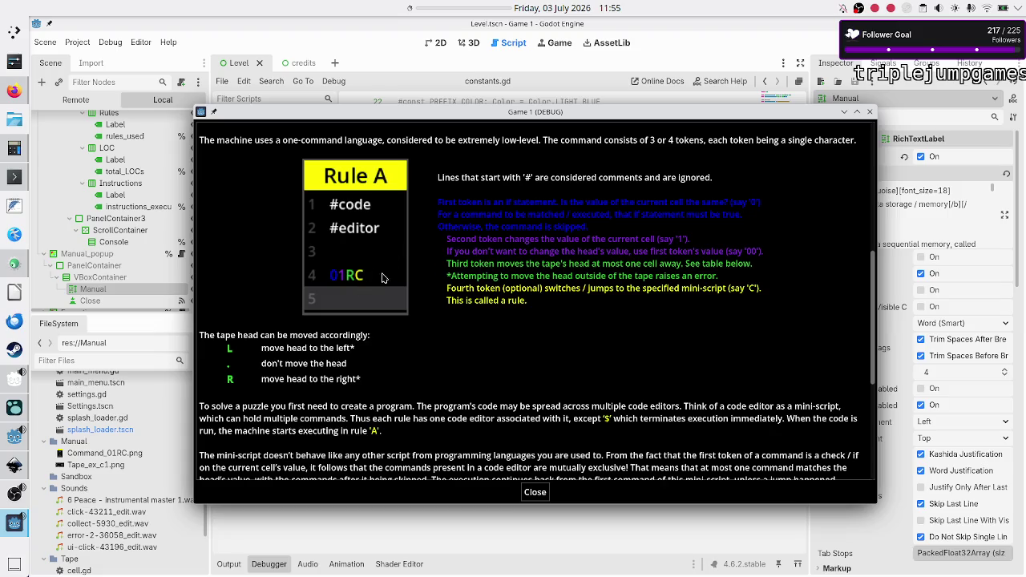
pyautogui.scroll(-3, 295, 355)
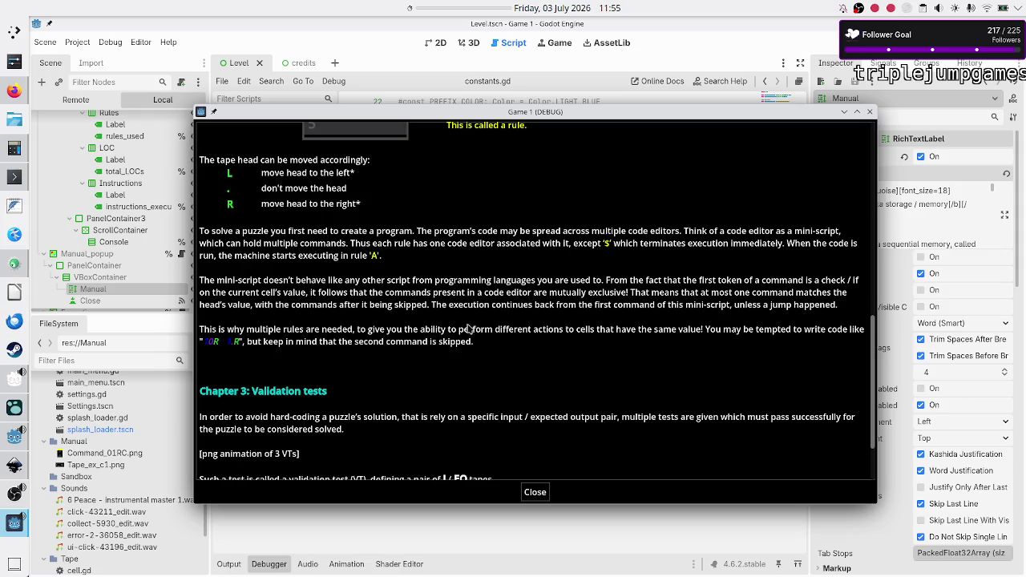
pyautogui.scroll(-3, 408, 352)
pyautogui.scroll(10, 408, 352)
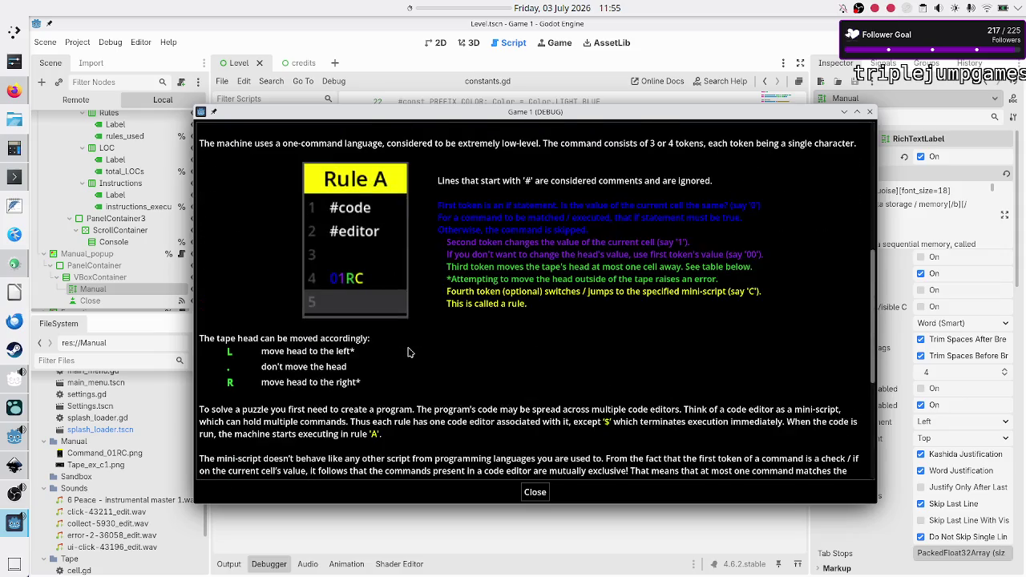
# Step: Stop the running game with F8 and return to the script editor
pyautogui.scroll(-10, 408, 352)
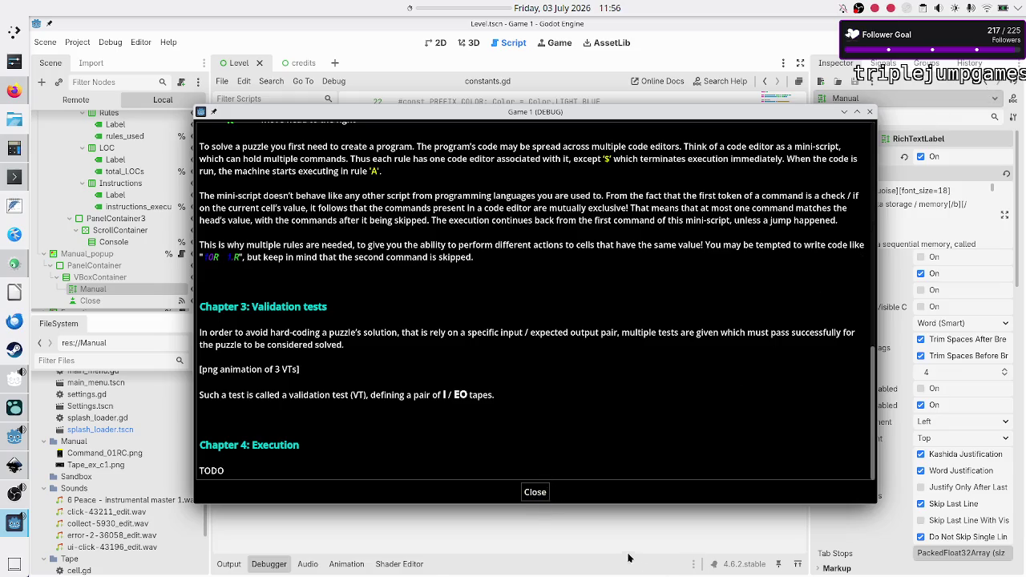
pyautogui.press('F8')
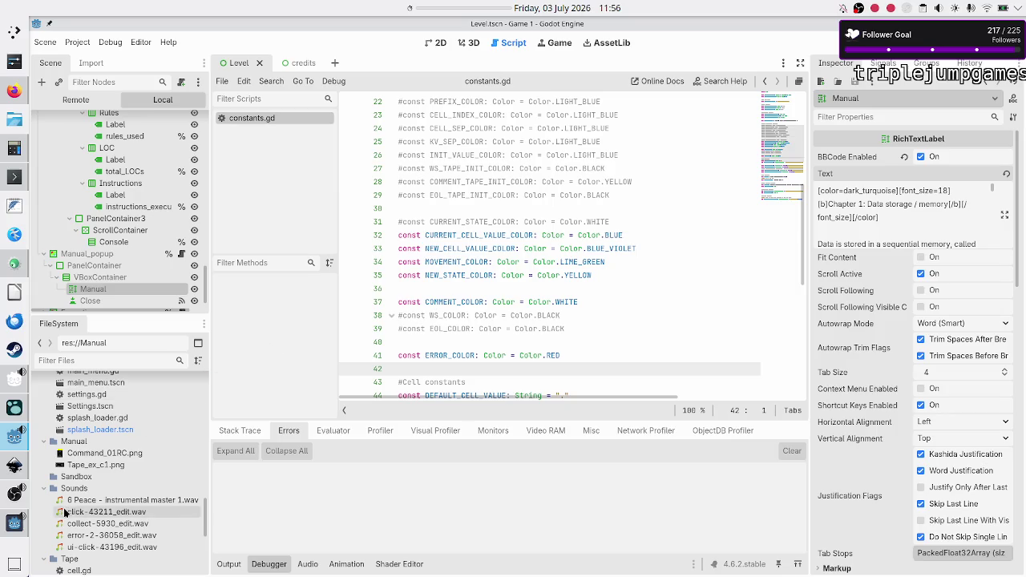
# Step: From the Manual folder's context menu, choose Create New > Resource
pyautogui.click(95, 440)
pyautogui.rightClick(94, 440)
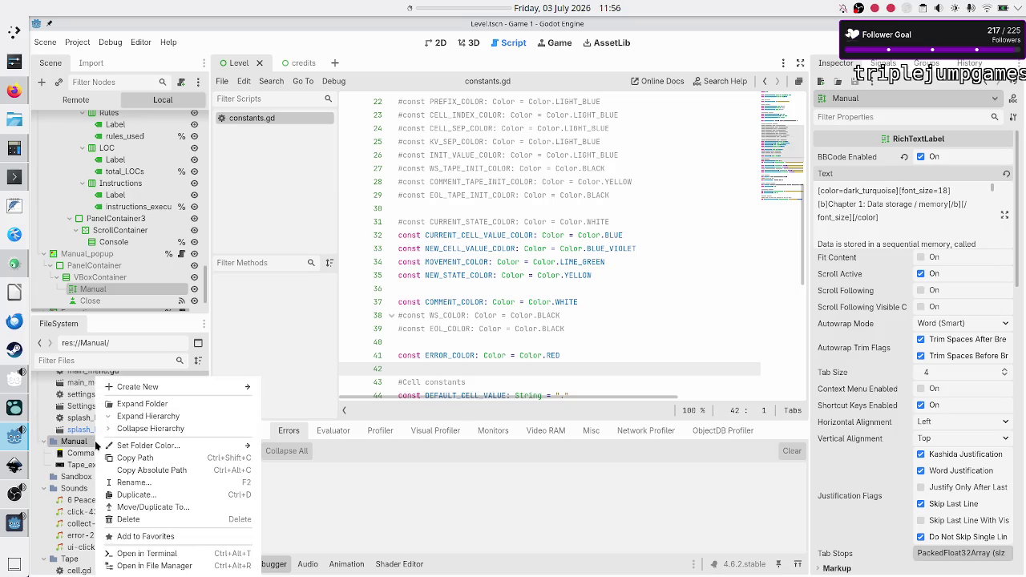
pyautogui.moveTo(195, 387)
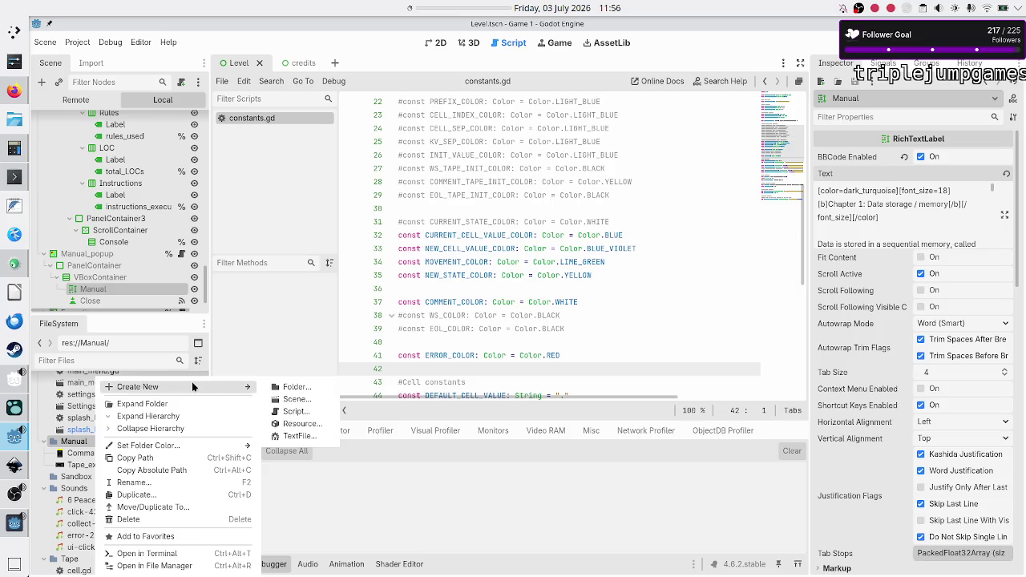
pyautogui.click(300, 425)
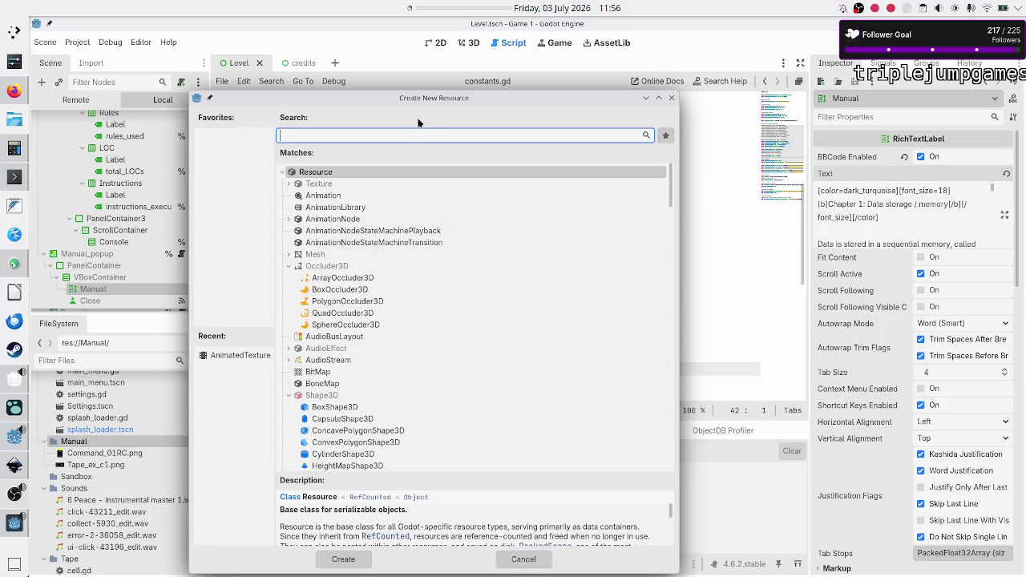